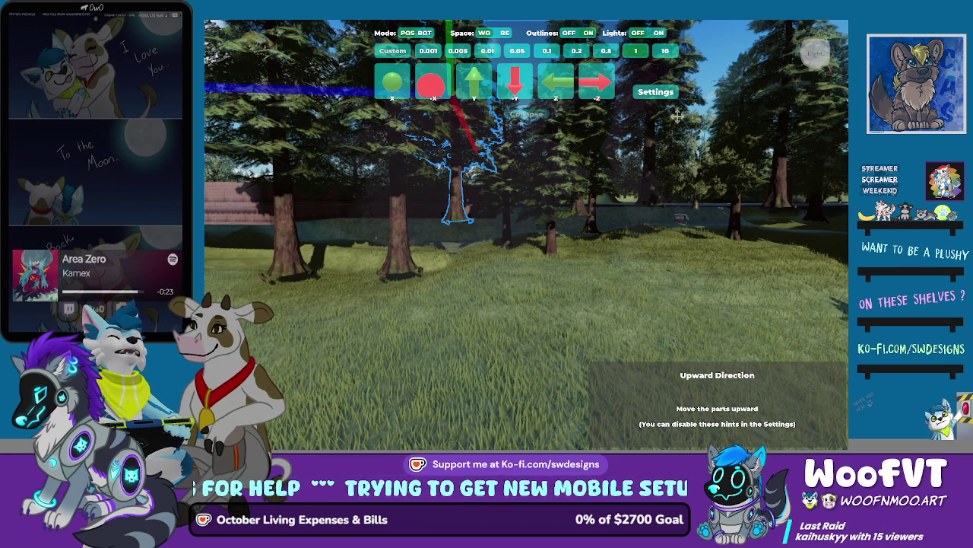
Sink four of the forest pine trees lower so their trunks sit deeper in the grass.
left_click(515, 80)
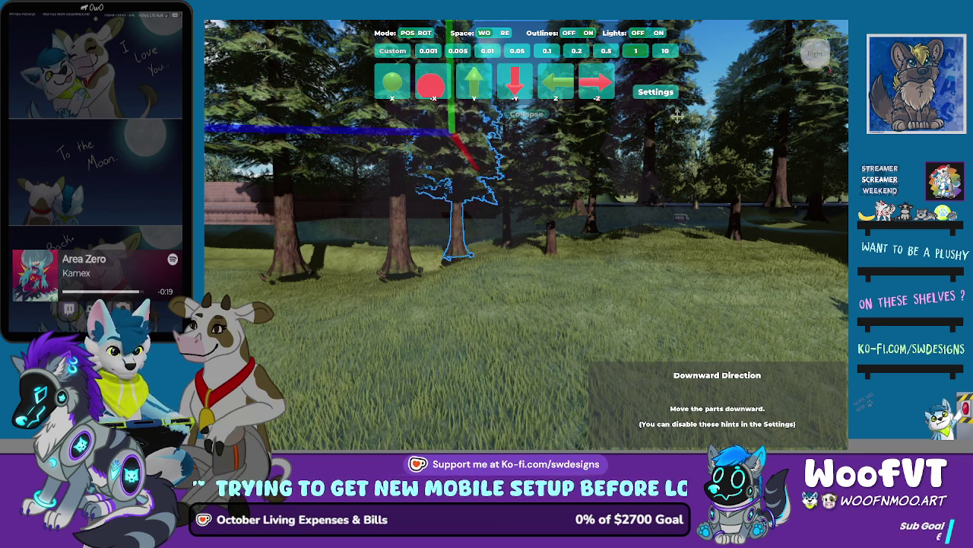
left_click(403, 232)
left_click(515, 80)
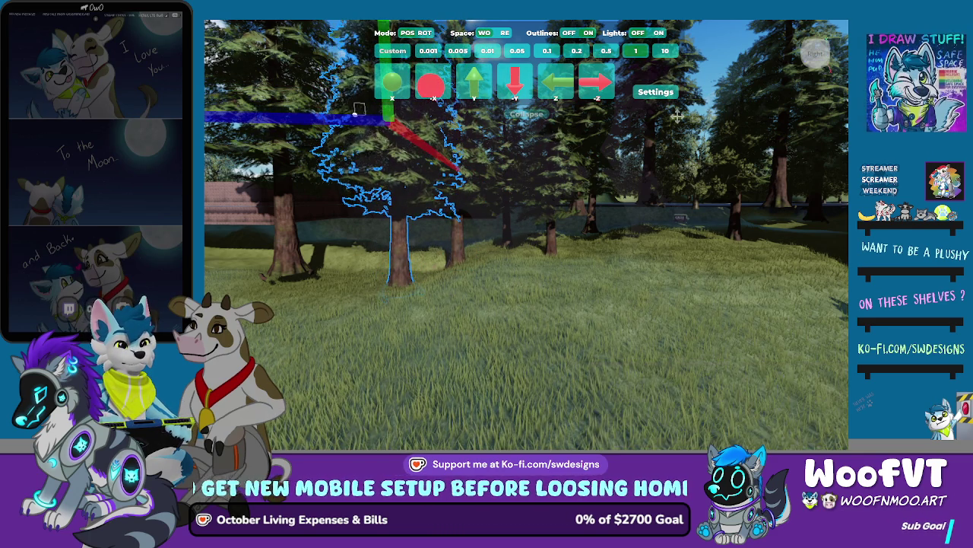
left_click(289, 228)
left_click(515, 80)
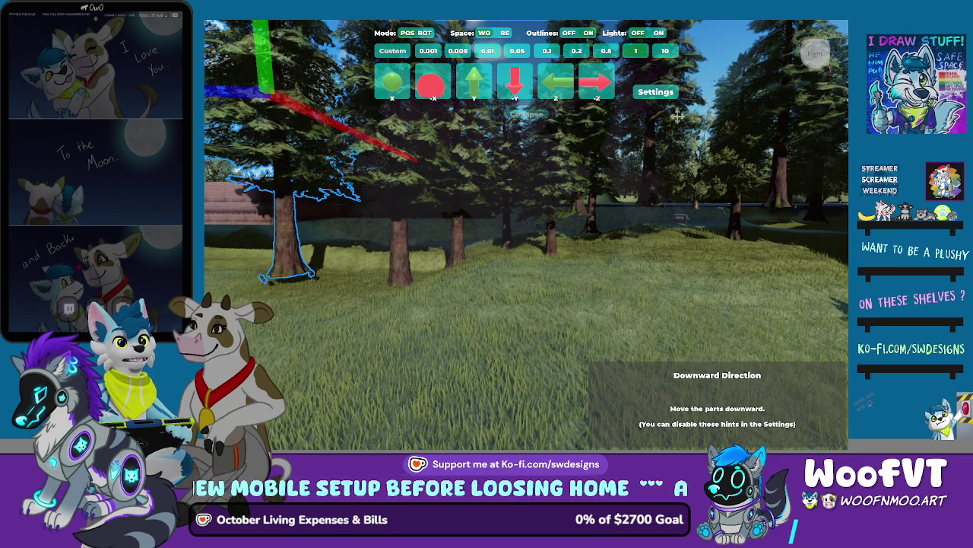
key("w")
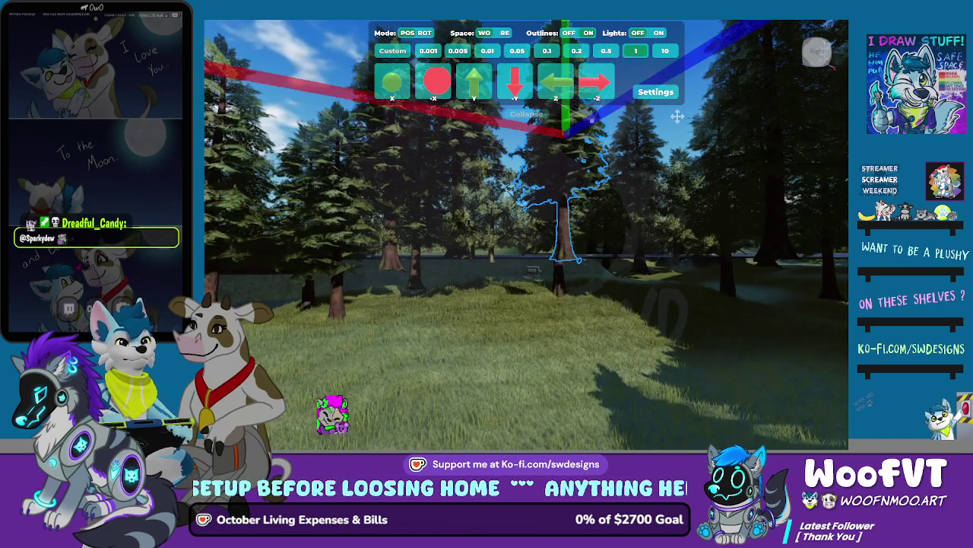
left_click(515, 80)
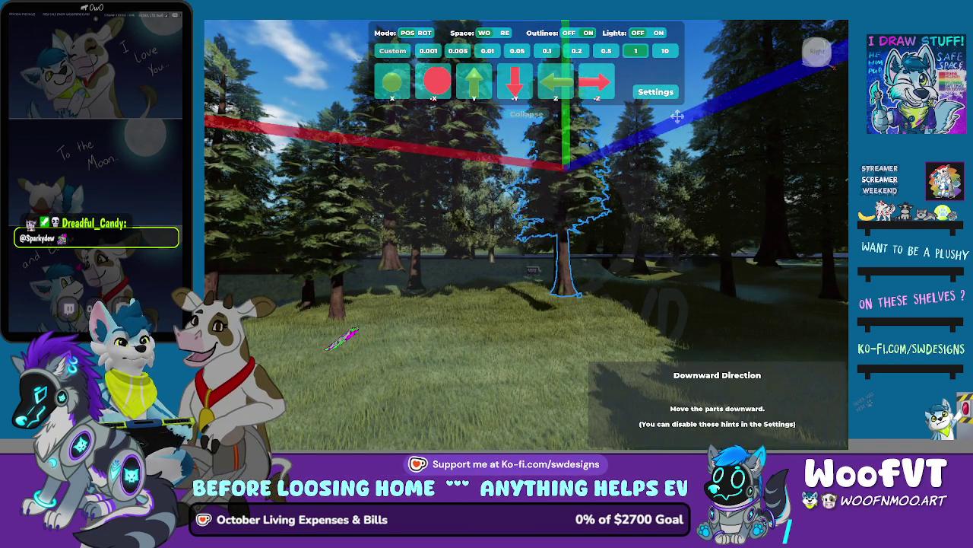
Fly past the Easy Rest-Inn sign to the broad-leafed tree and nudge it to ground level.
key("w")
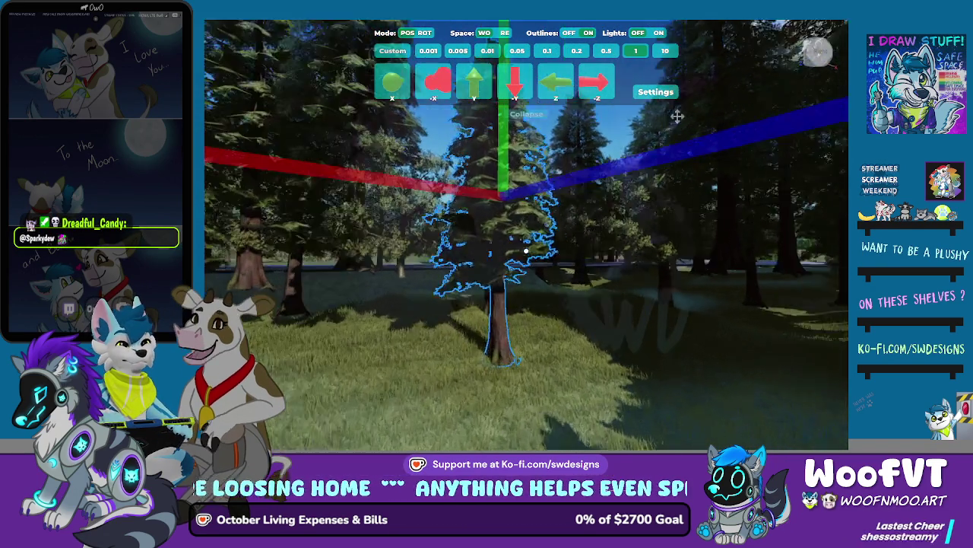
key("w")
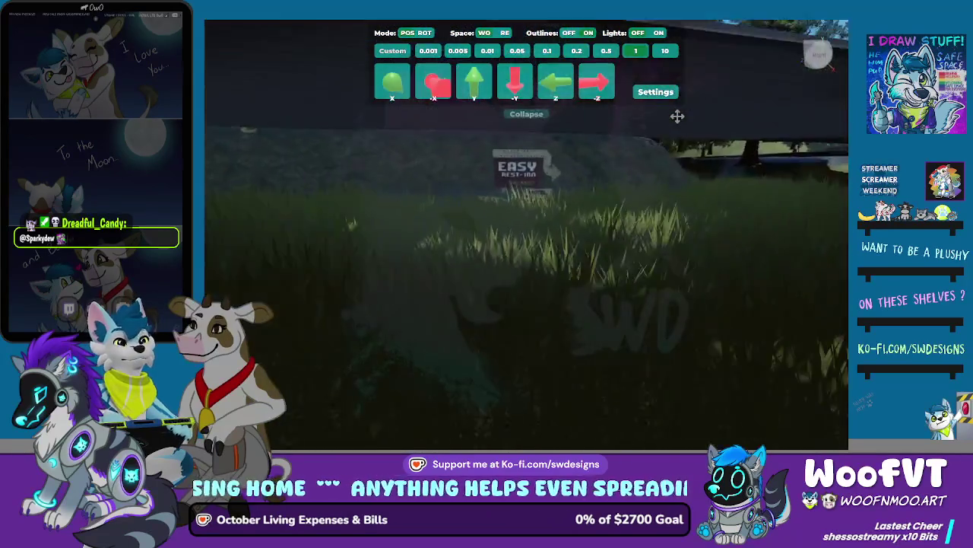
key("s")
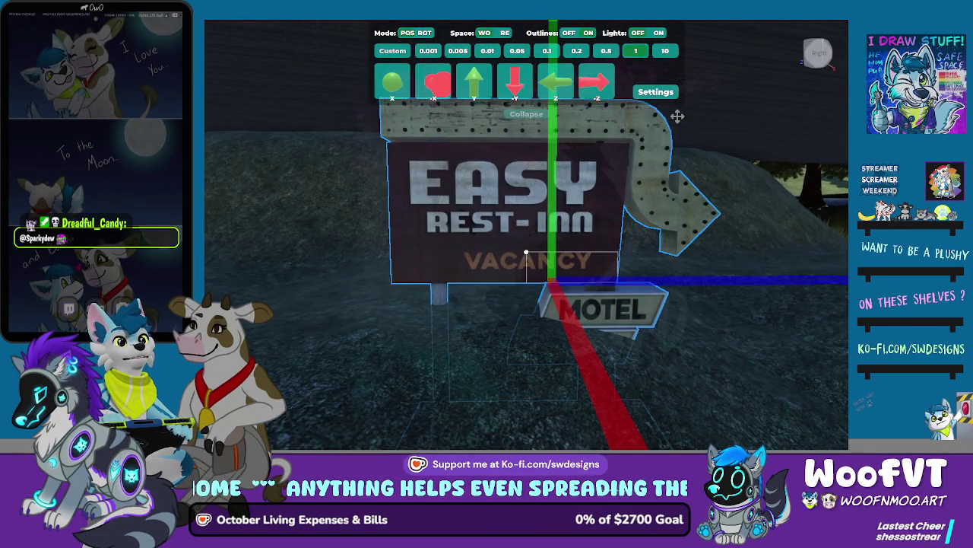
key("a")
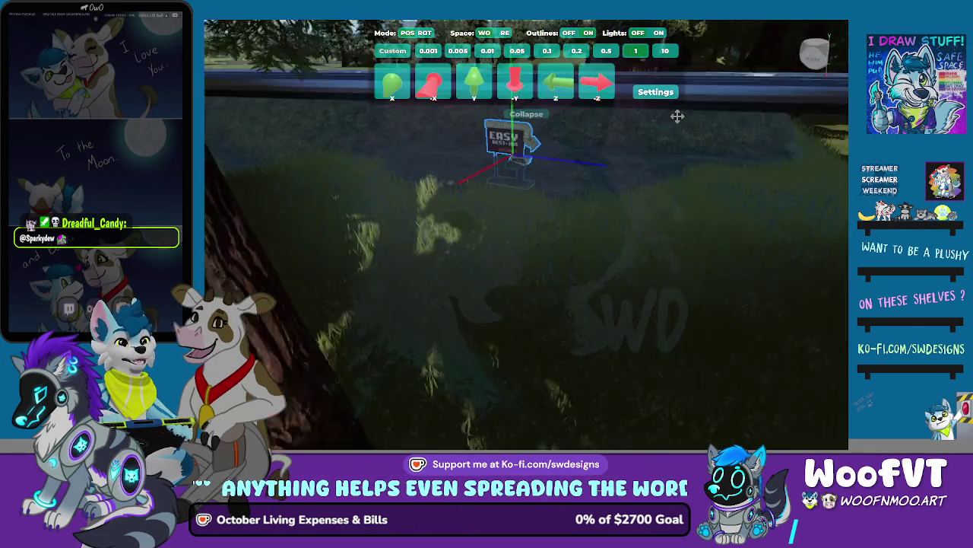
key("w")
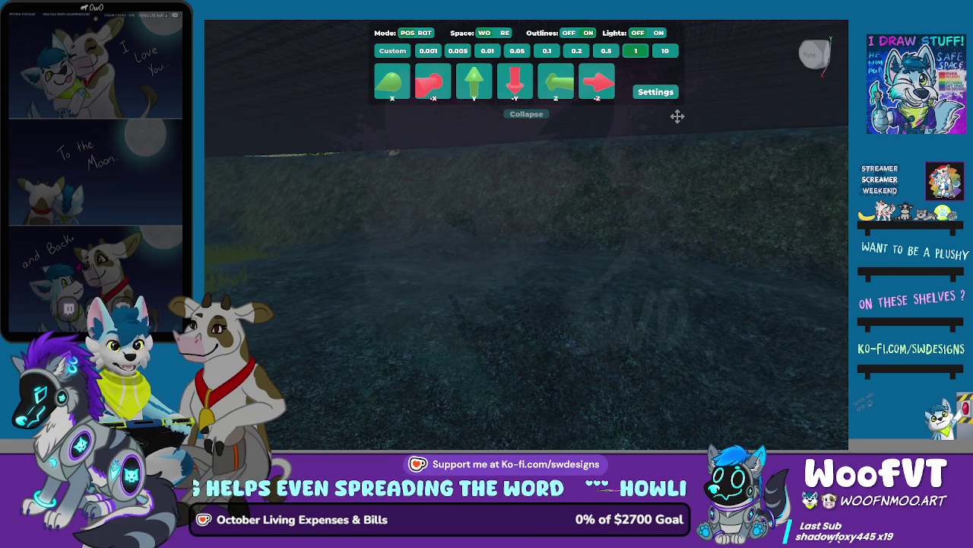
key("s")
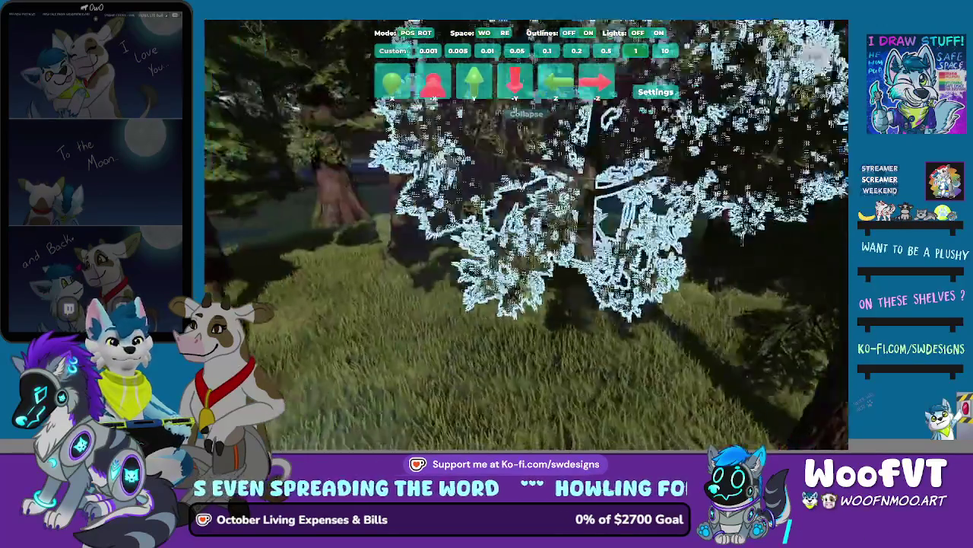
key("d")
key("q")
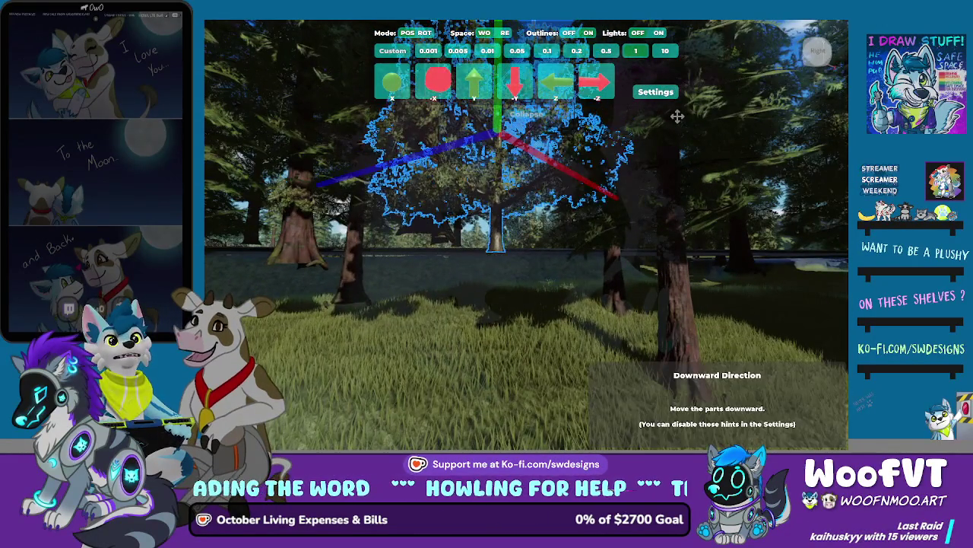
key("e")
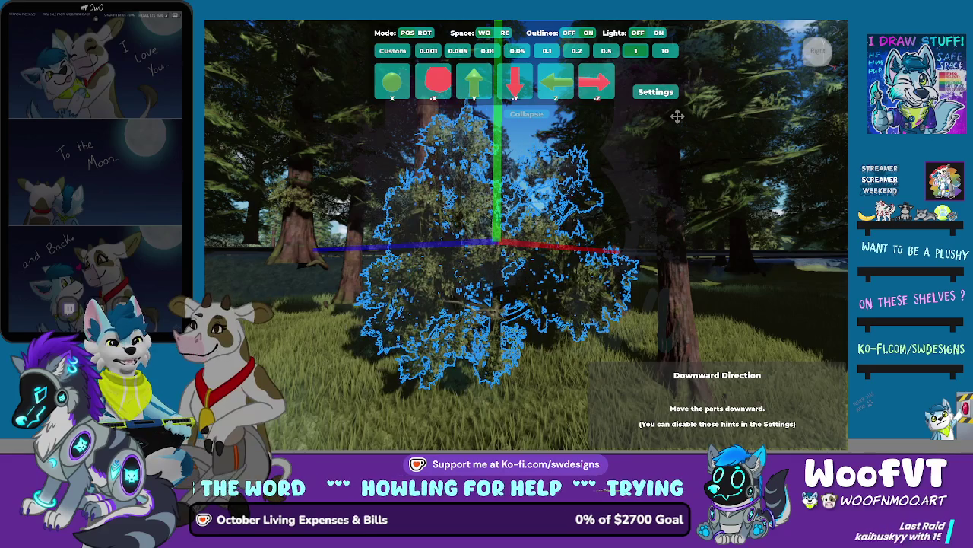
key("a")
key("w")
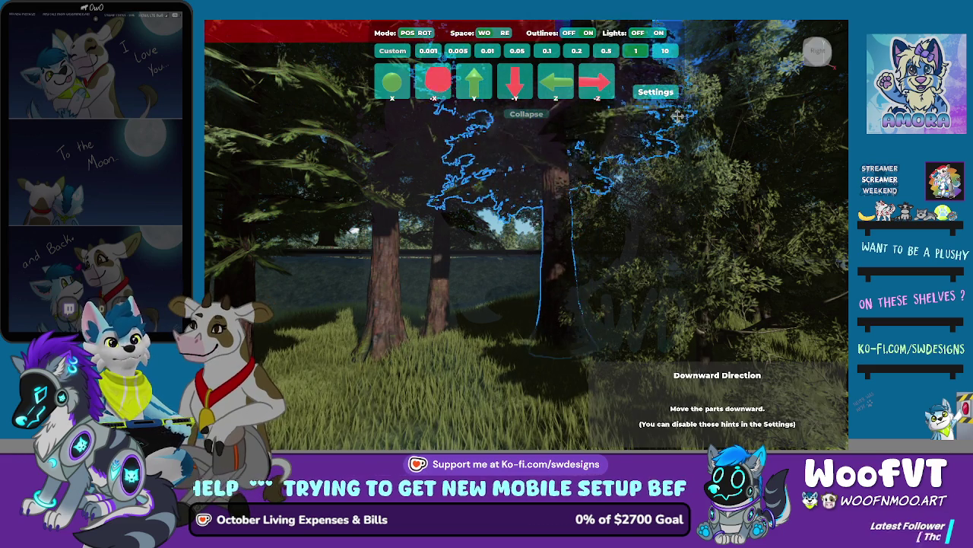
key("w")
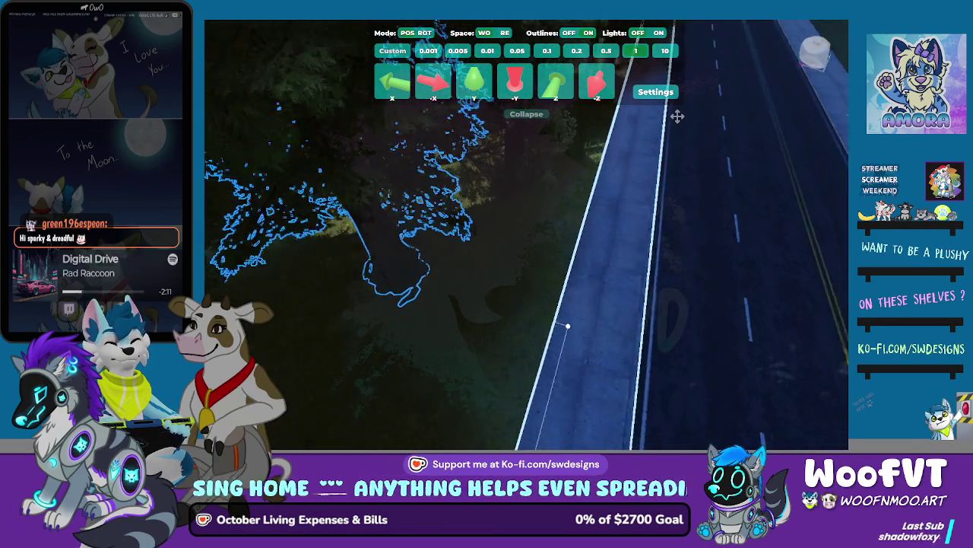
Nudge the newly planted pine tree slightly to the left beside the road.
key("Left")
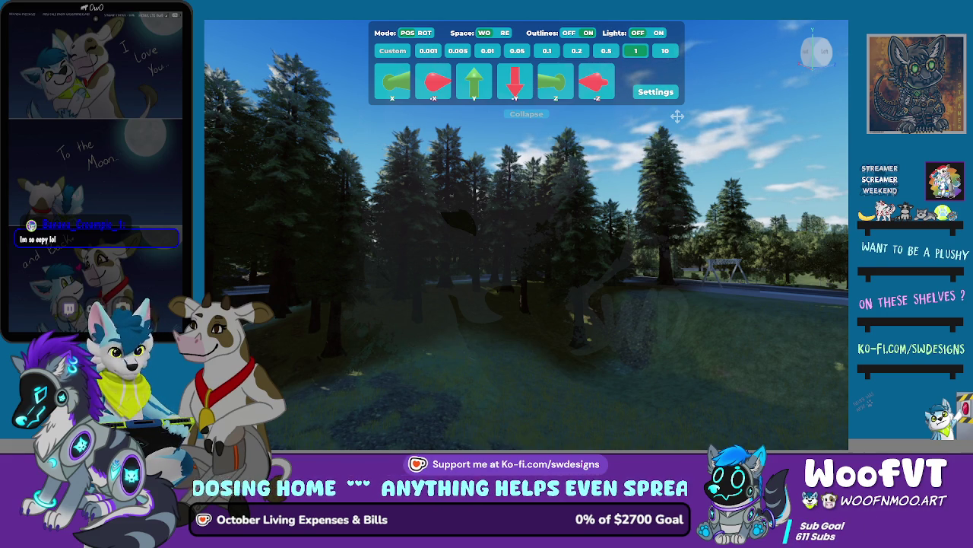
Fly the camera from the forest toward the swing set and the path near the road.
key("s")
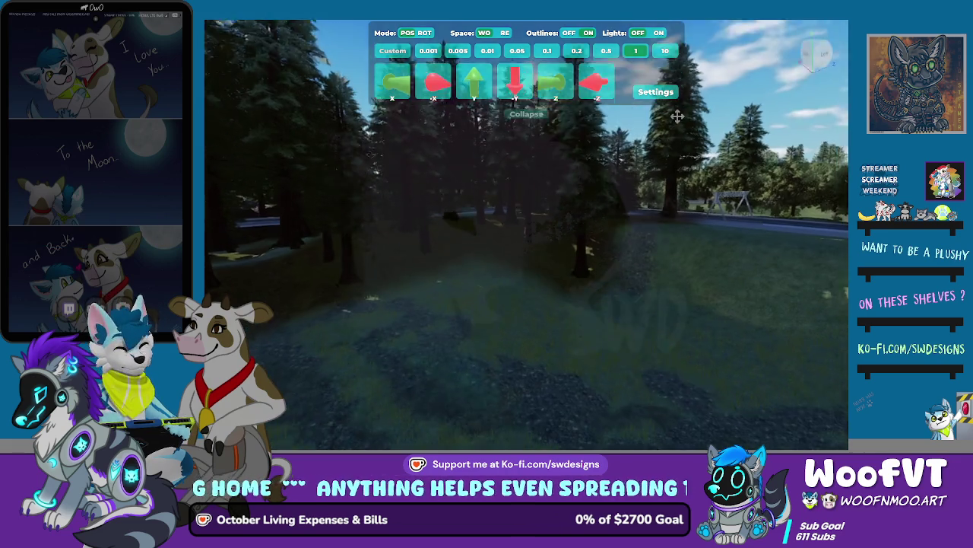
key("w")
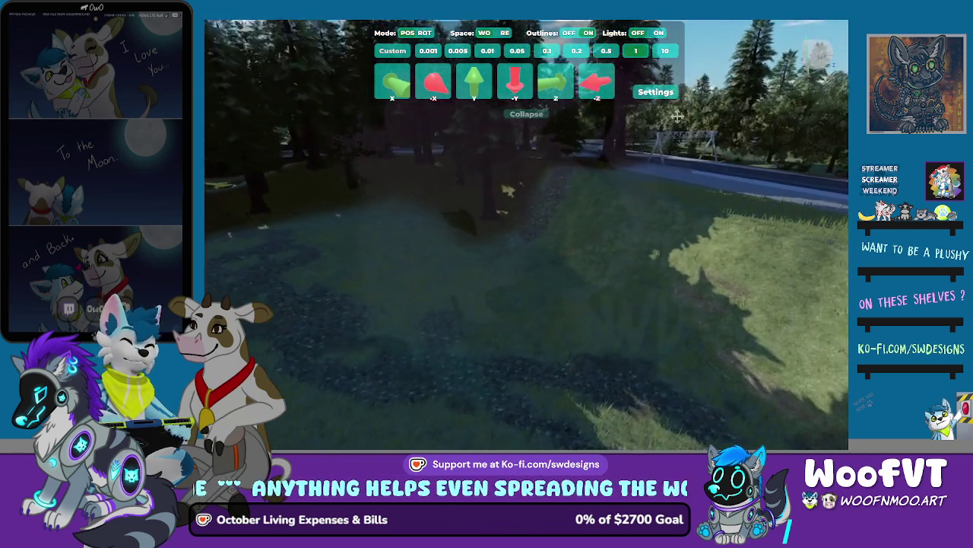
key("s")
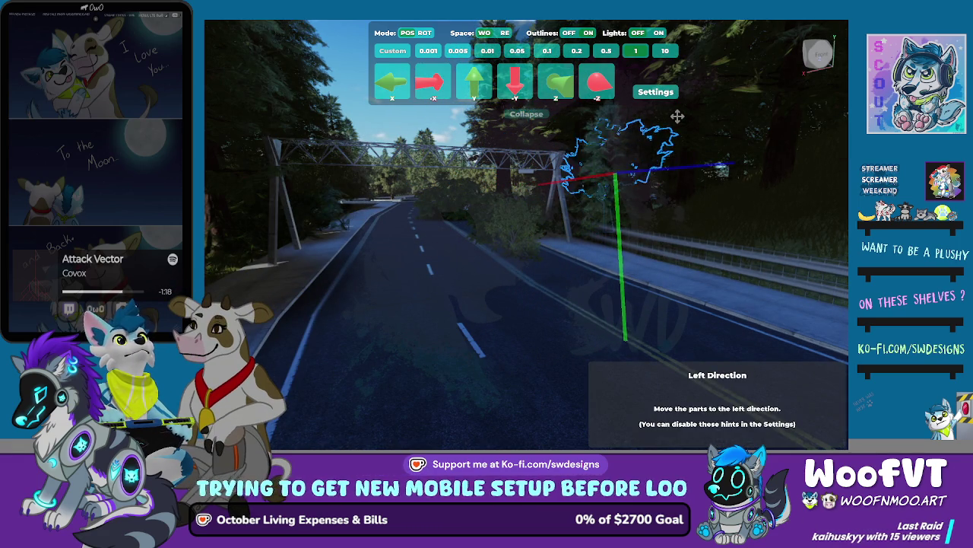
Nudge the roadside bush forward slightly and raise it up one step.
key("Up")
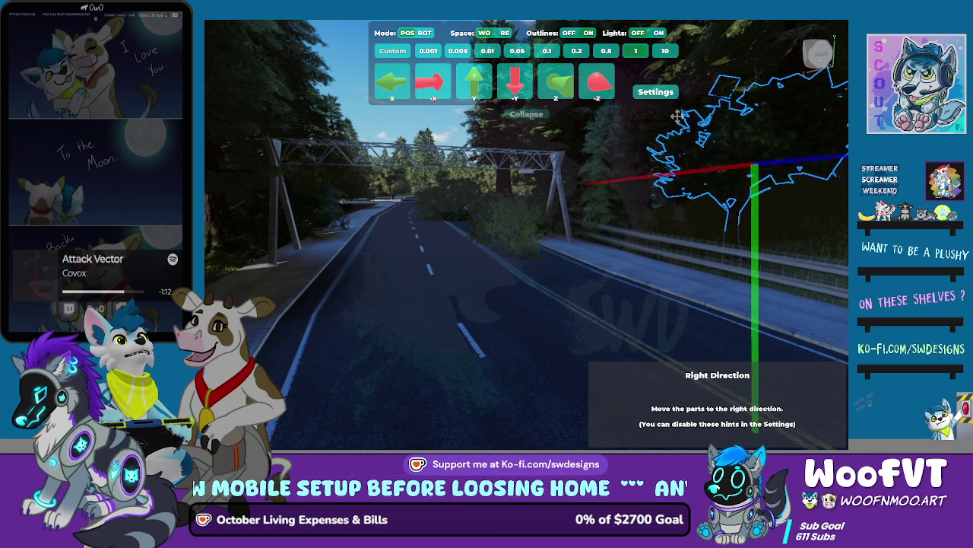
key("e")
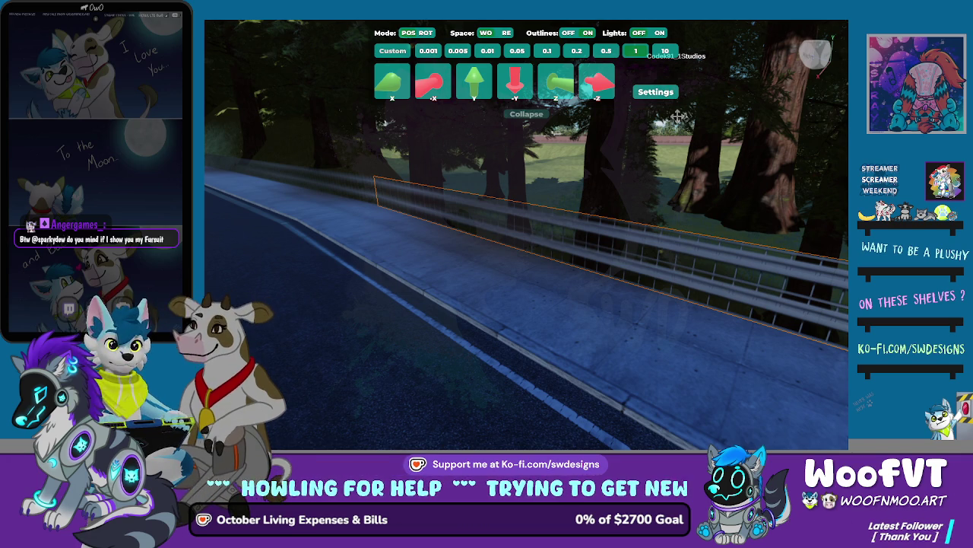
Follow the guardrail down the road and select the next guardrail section.
key("a")
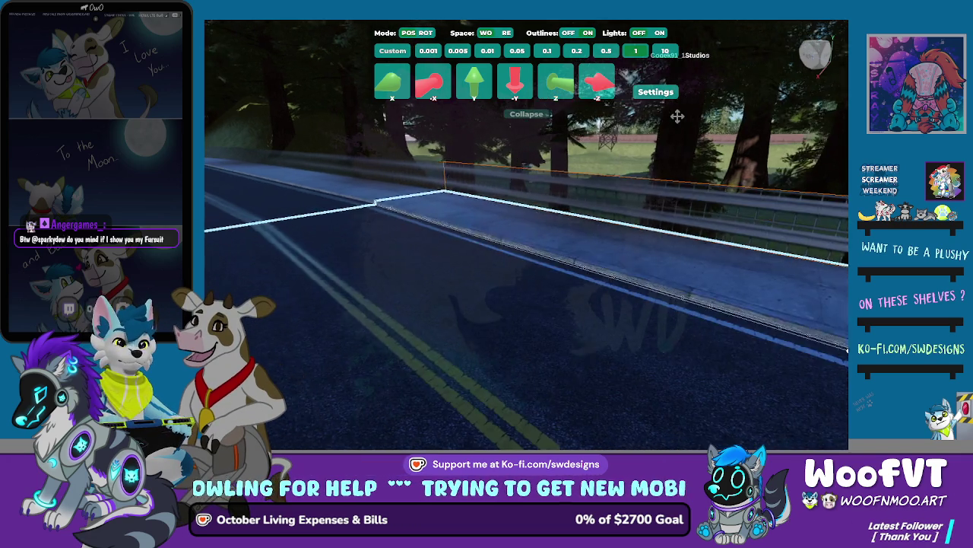
key("Right")
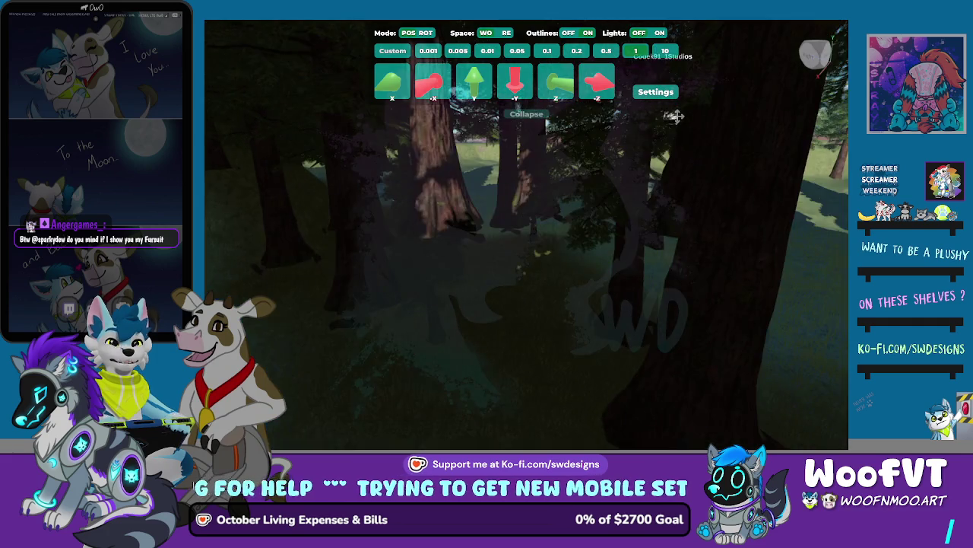
key("Left")
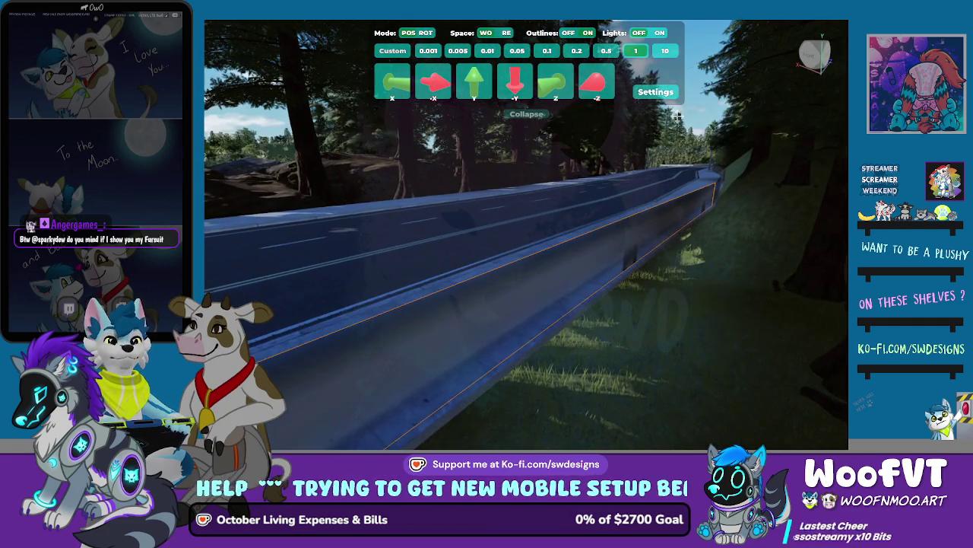
key("Left")
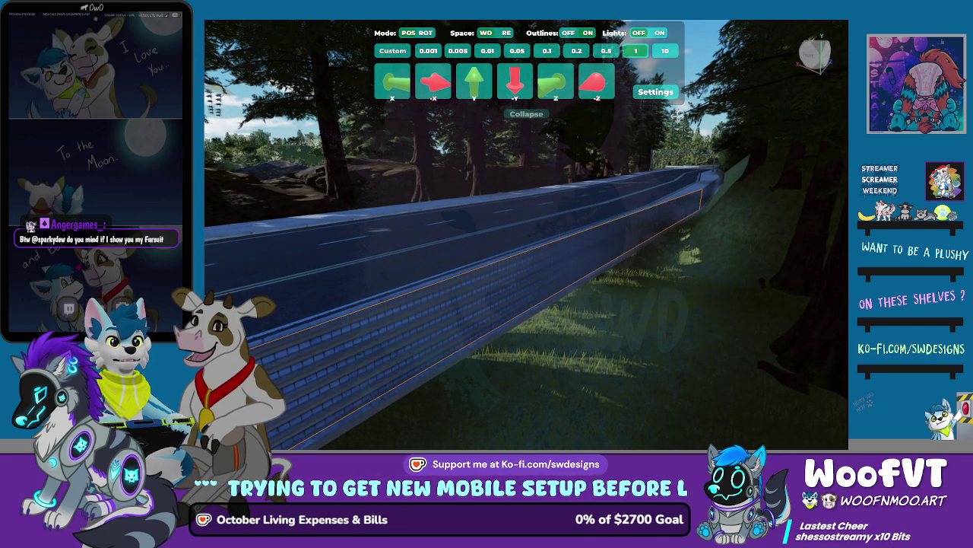
key("Left")
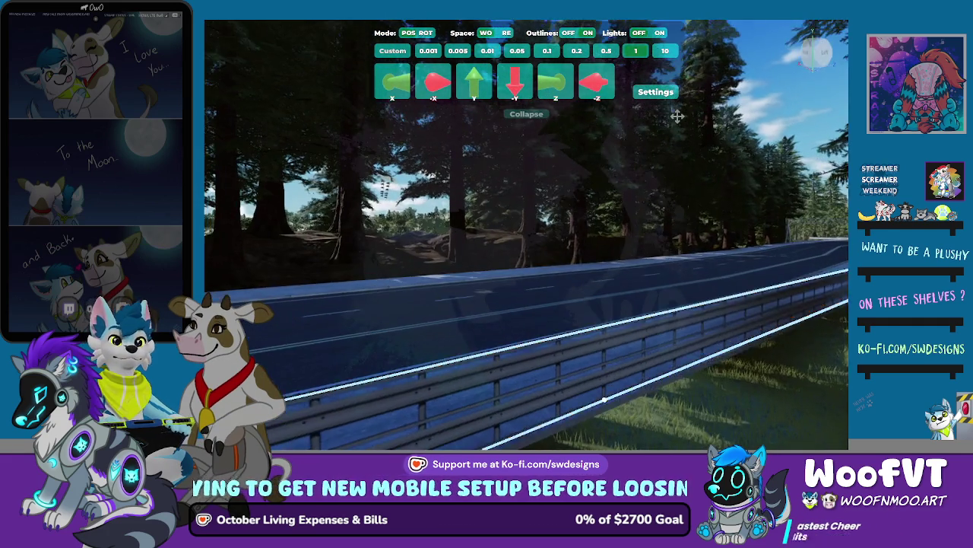
key("Left")
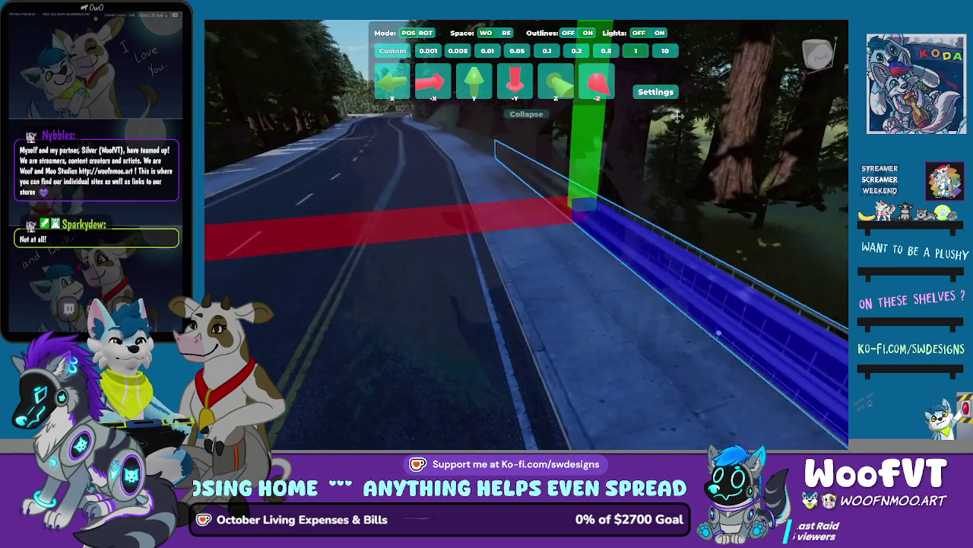
left_click(677, 115)
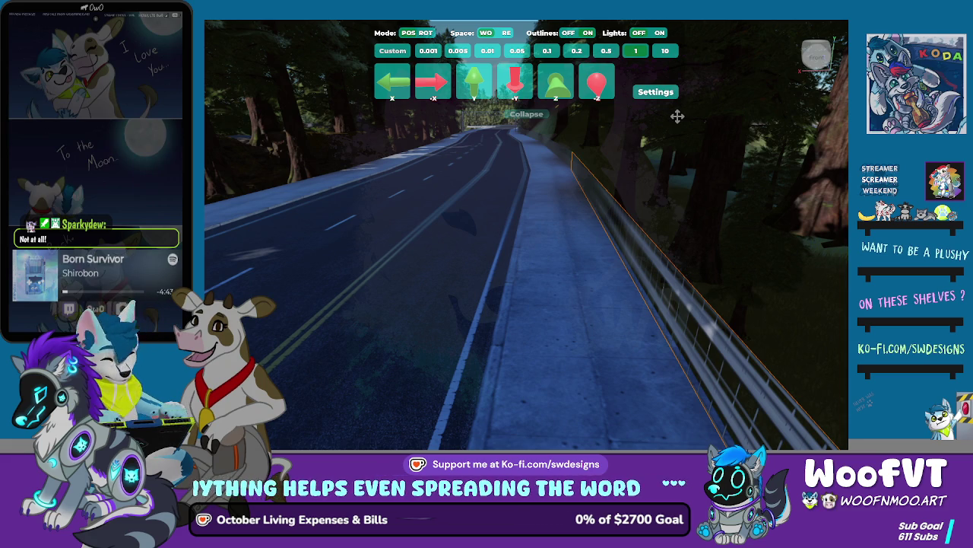
Select the guardrail section on the road's right edge and focus the view on it.
key("f")
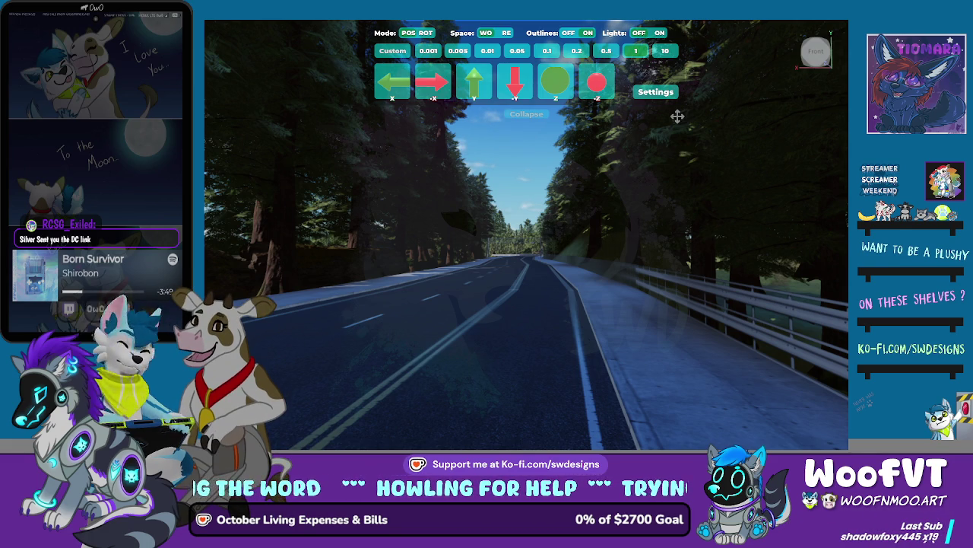
Select the roadside sidewalk, then the guardrail section to line up along its edge.
left_click(466, 390)
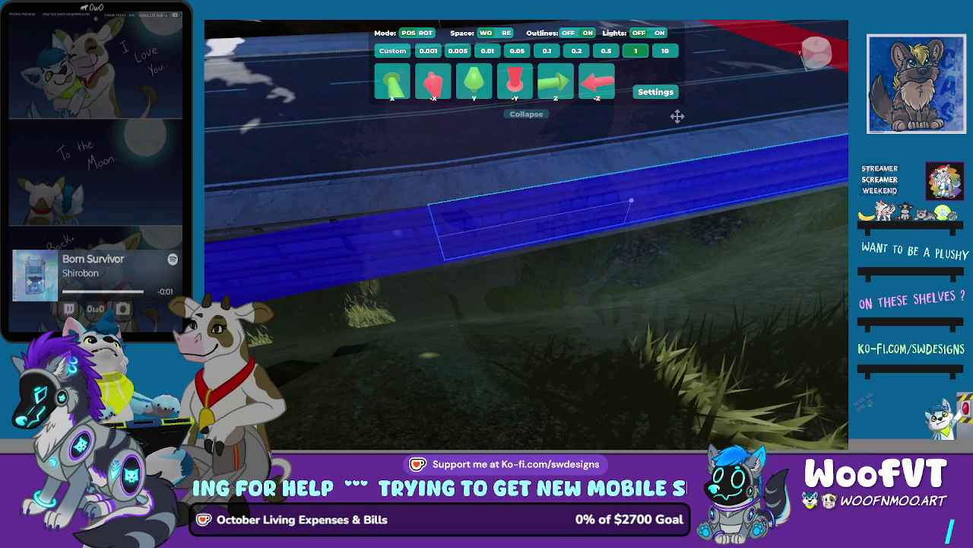
key("e")
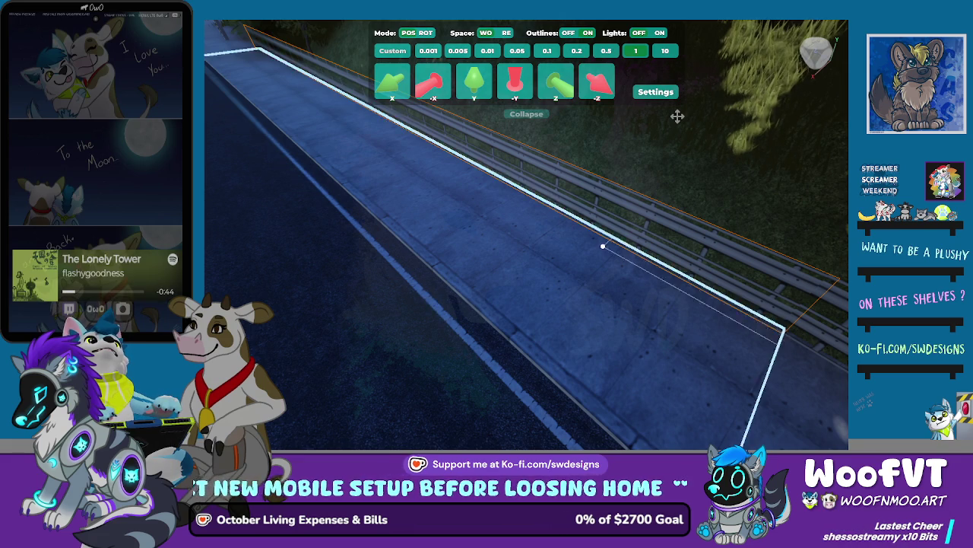
Focus on the guardrail and raise the new guardrail section upward.
key("f")
key("f")
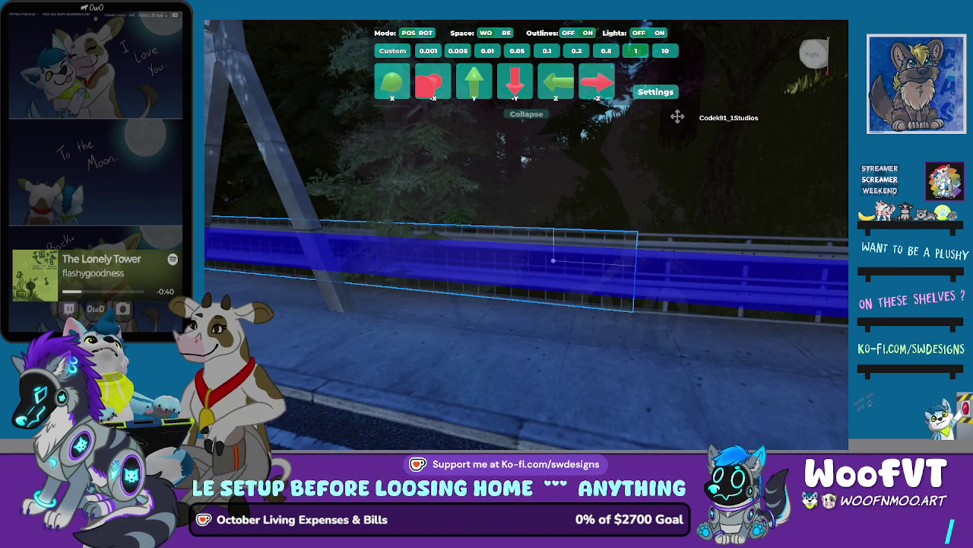
key("f")
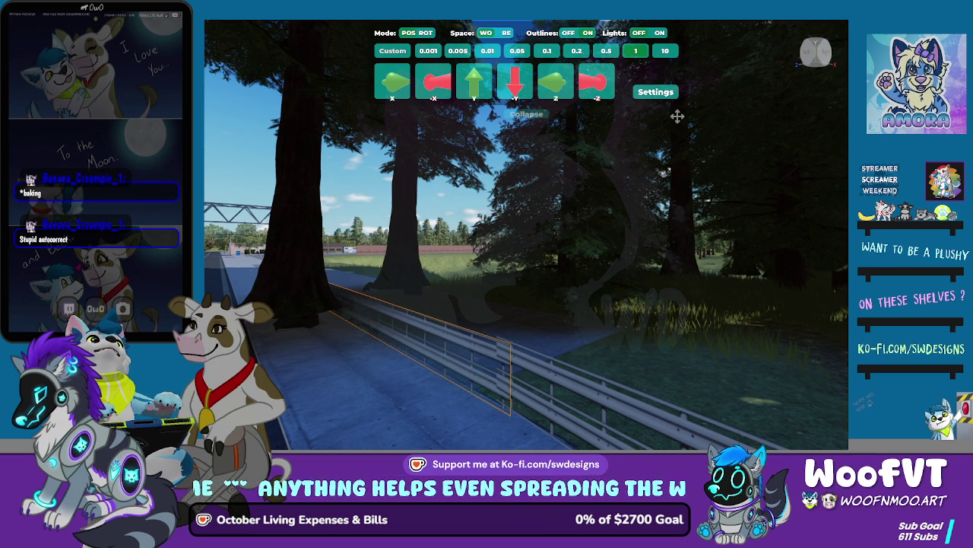
key("w")
key("a")
key("e")
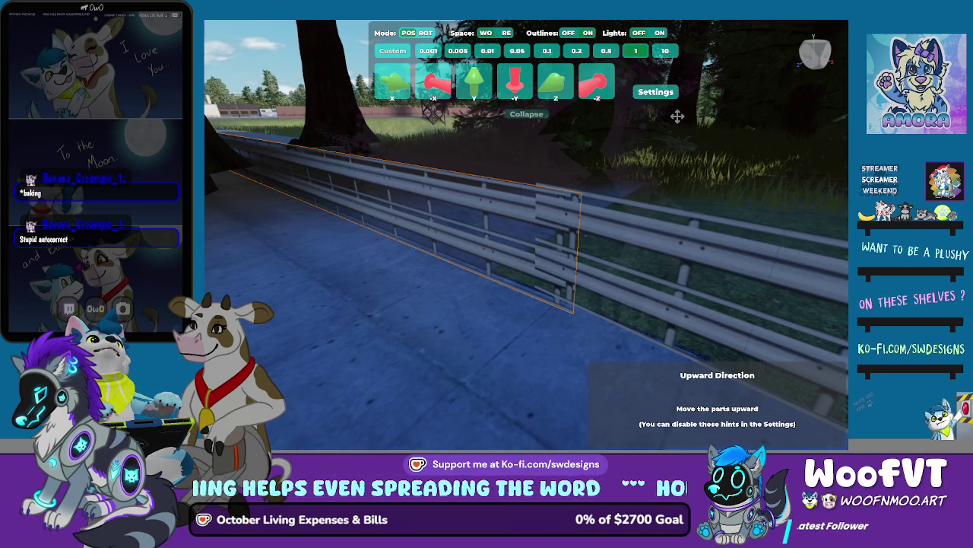
Fly the view back over the road and forward toward the overhead gantry.
key("s")
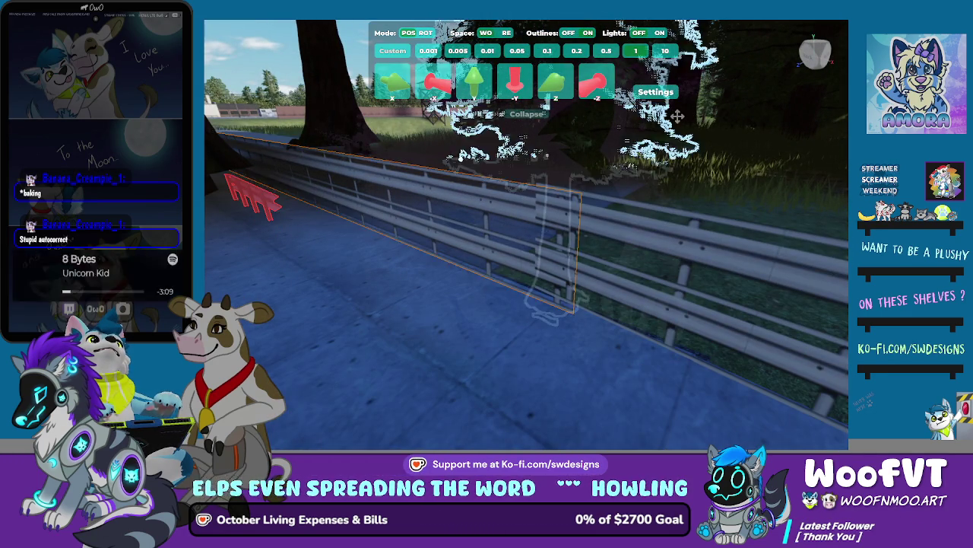
key("w")
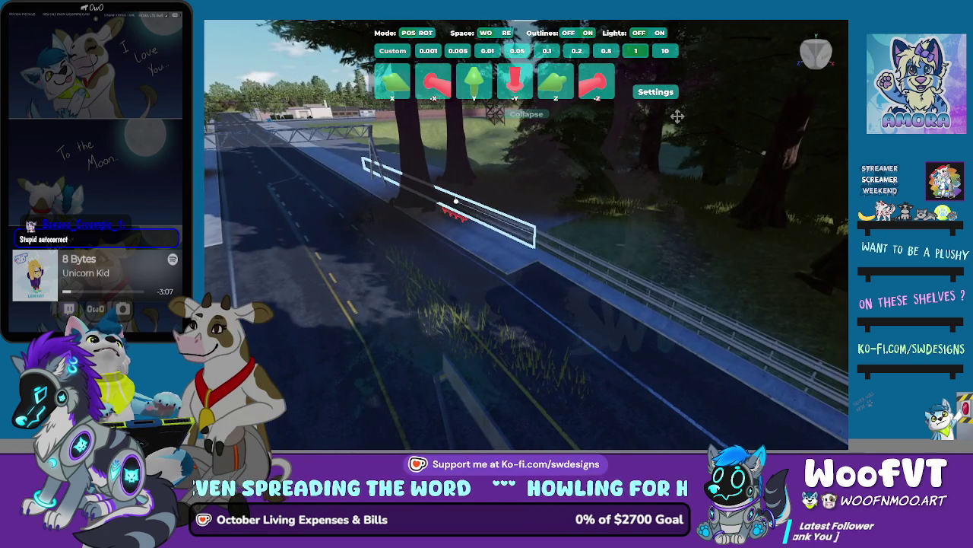
key("s")
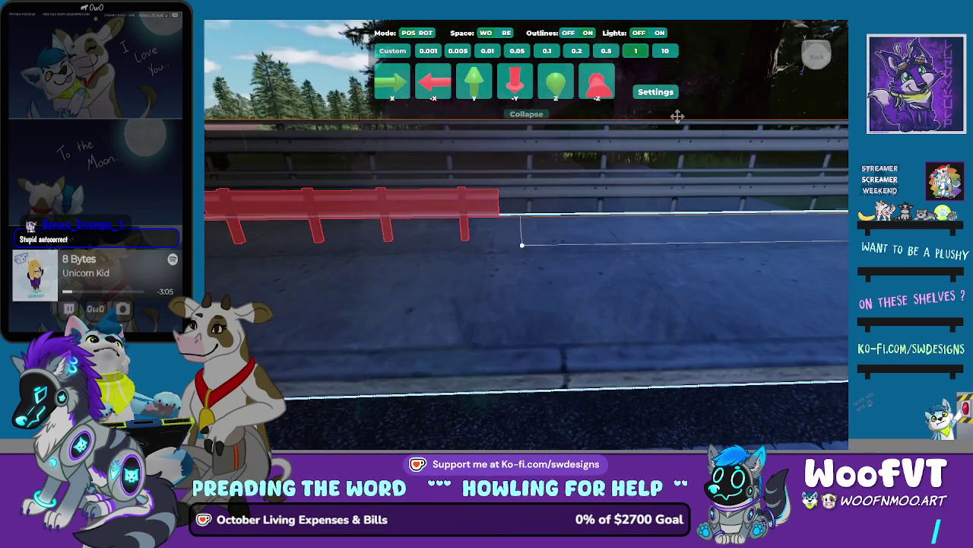
key("w")
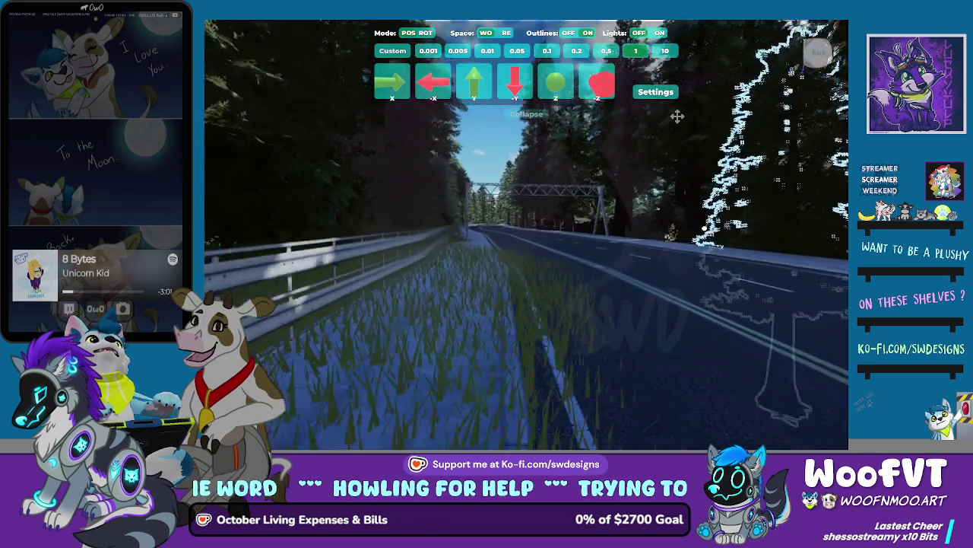
key("w")
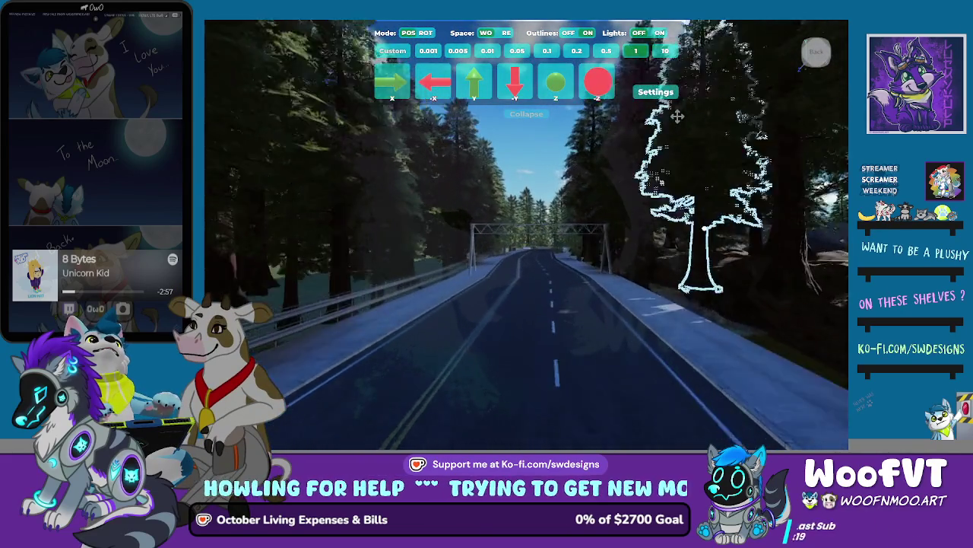
Move the pine tree backward and right until it sits at the sidewalk's outer edge.
key("w")
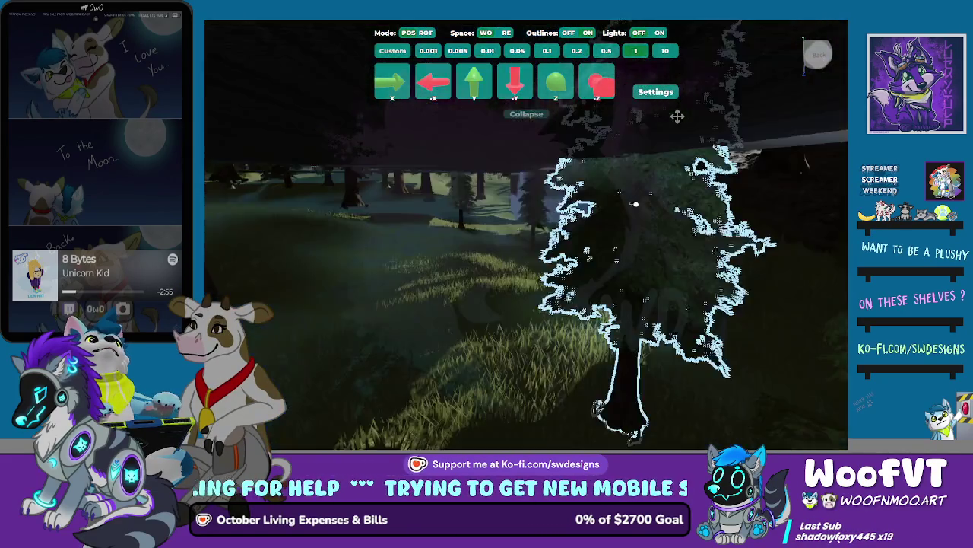
key("e")
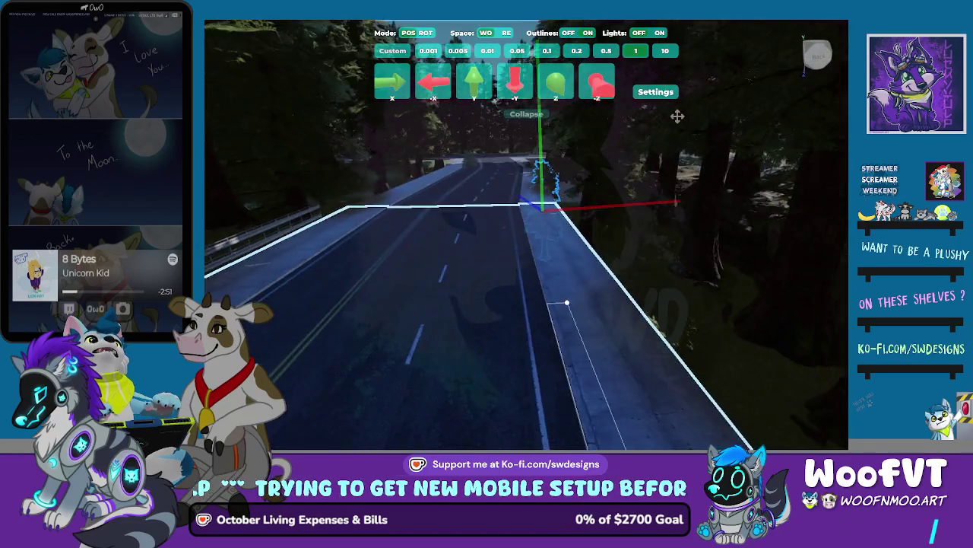
key("s")
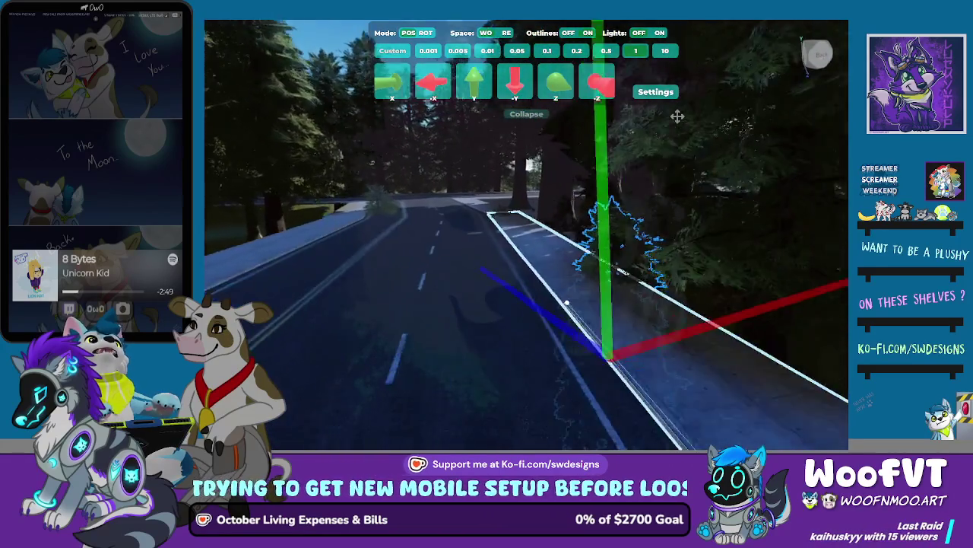
key("Down")
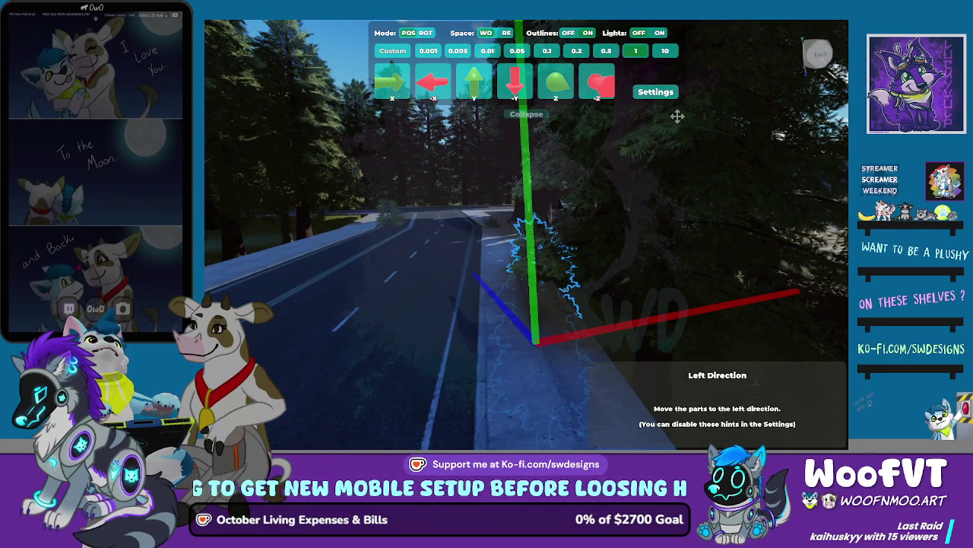
key("Right")
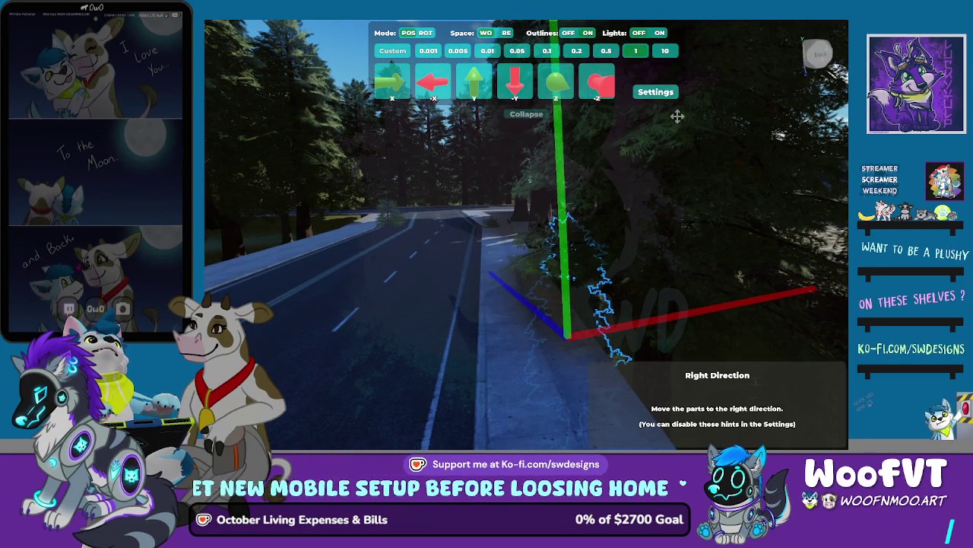
key("w")
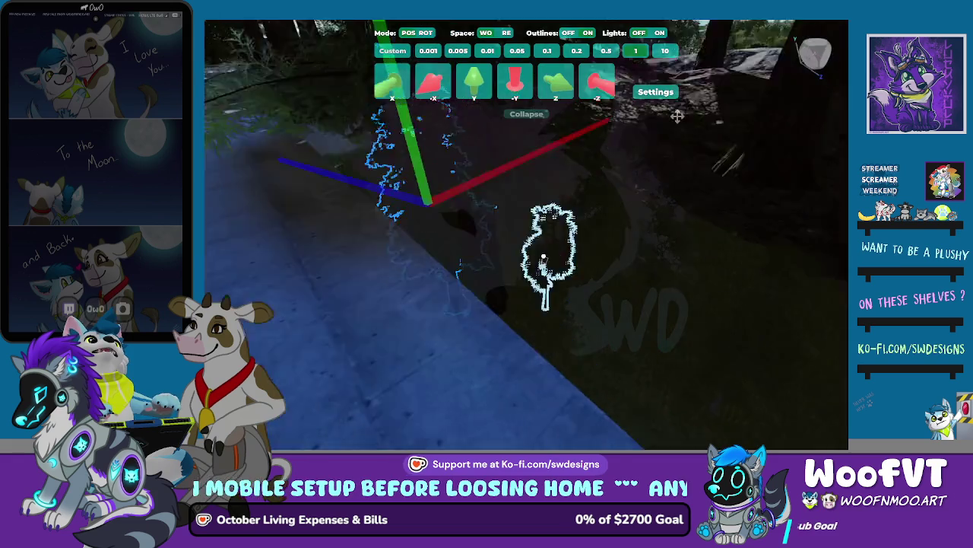
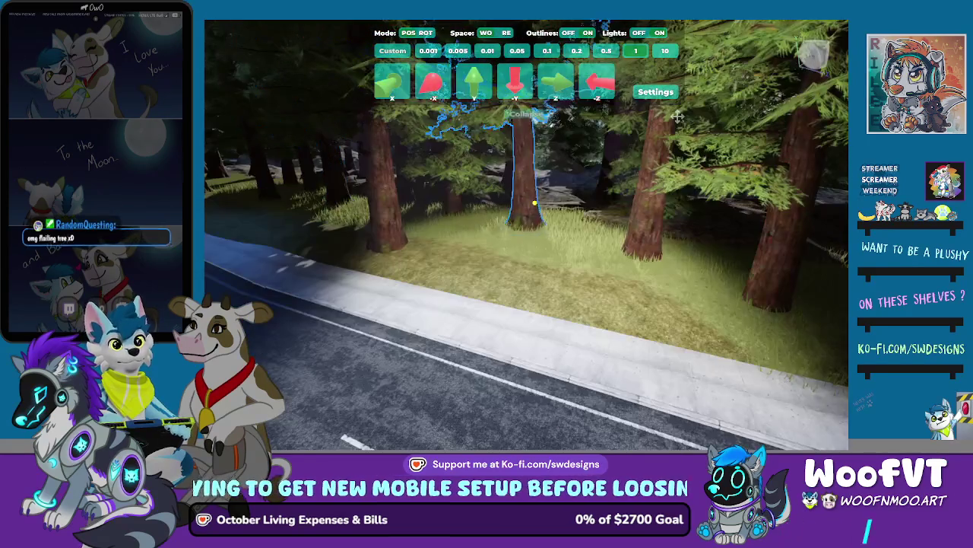
Sink the roadside pine tree into the grassy hillside, then select the small flower bush.
key("q")
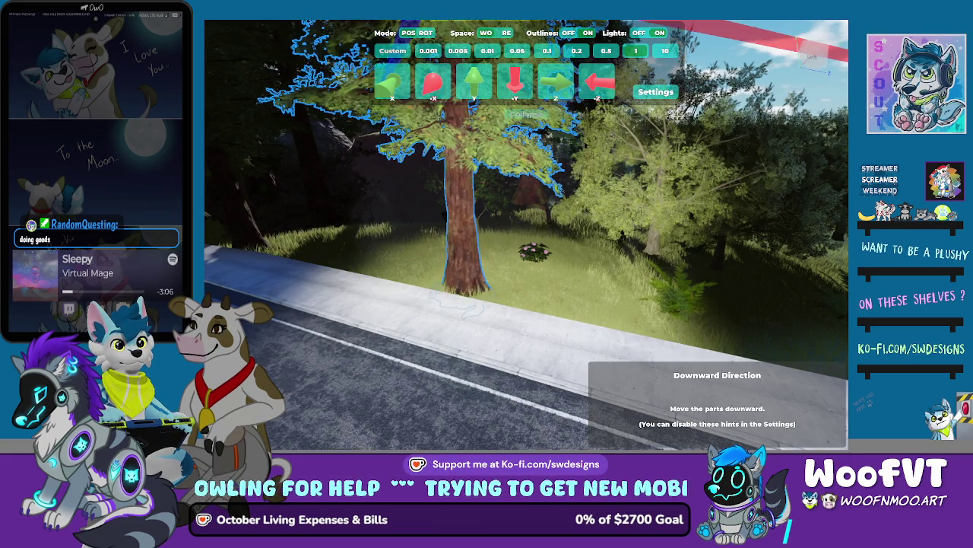
left_click(534, 252)
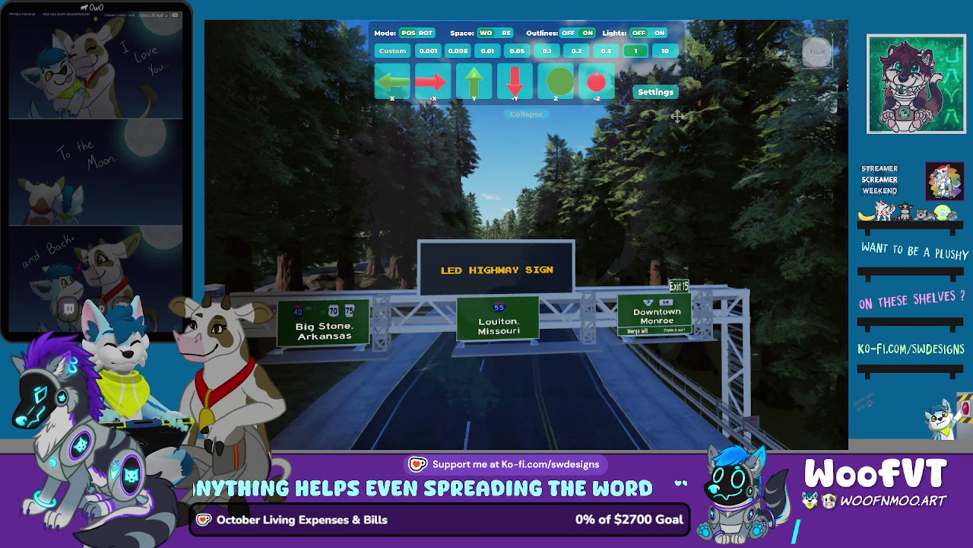
Deselect the highway sign gantry once it is in view down the road.
left_click(678, 116)
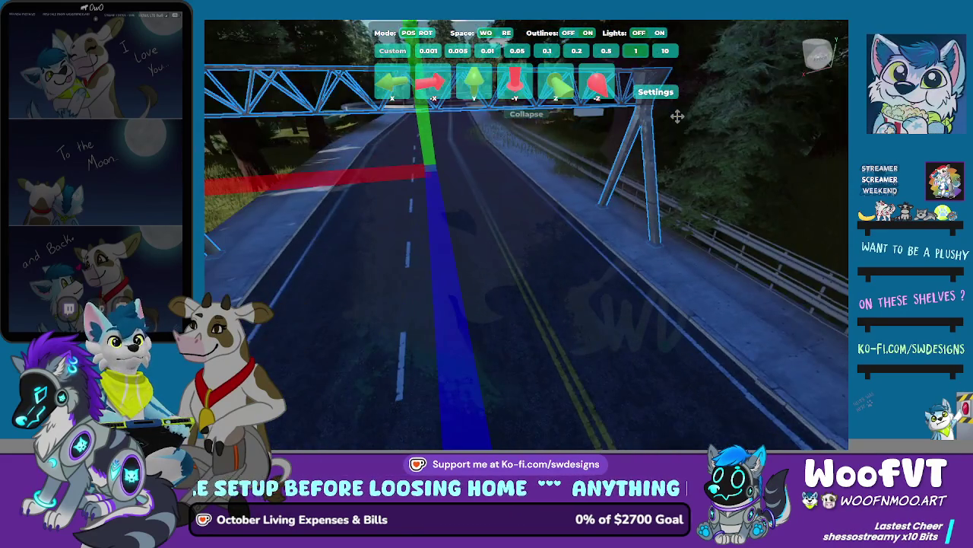
Nudge the sign gantry up and back down above the lanes, then deselect it.
key("Up")
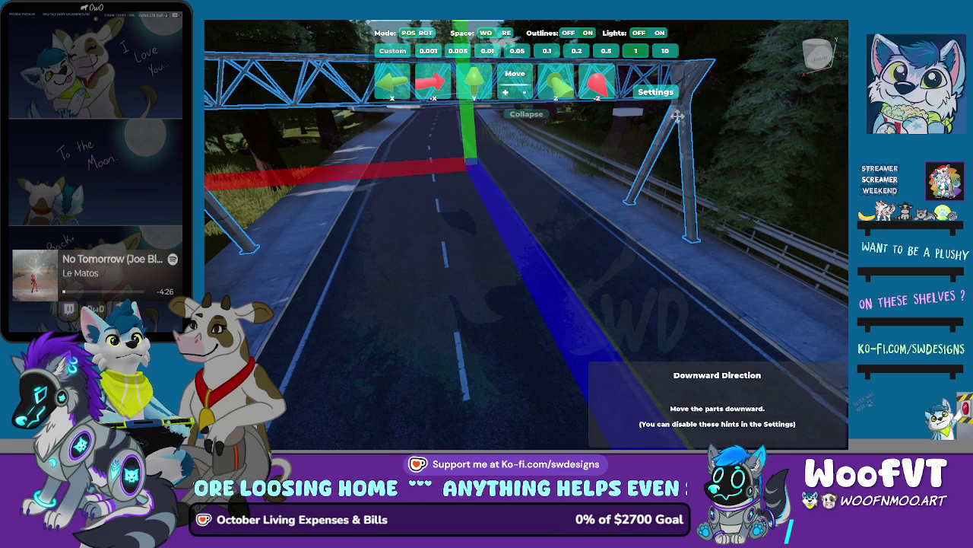
key("Down")
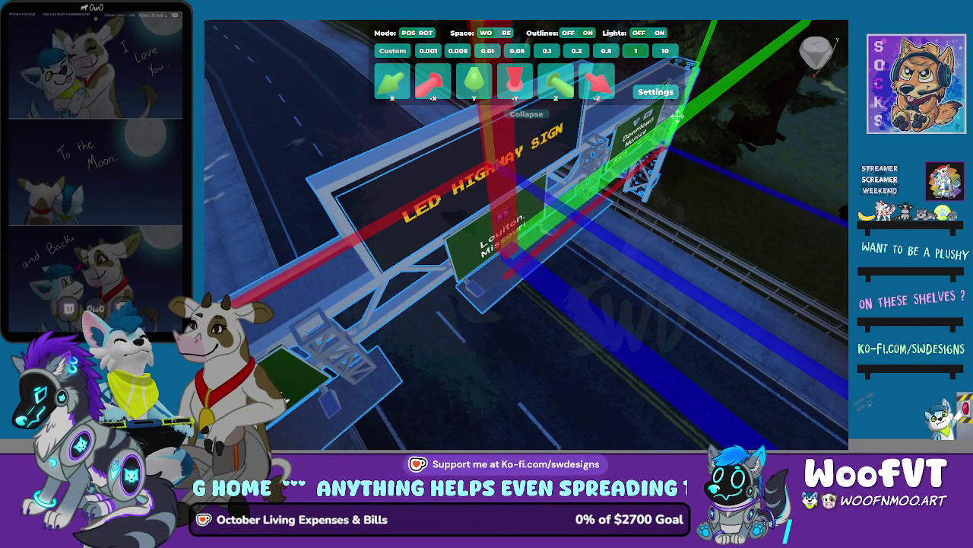
key("Escape")
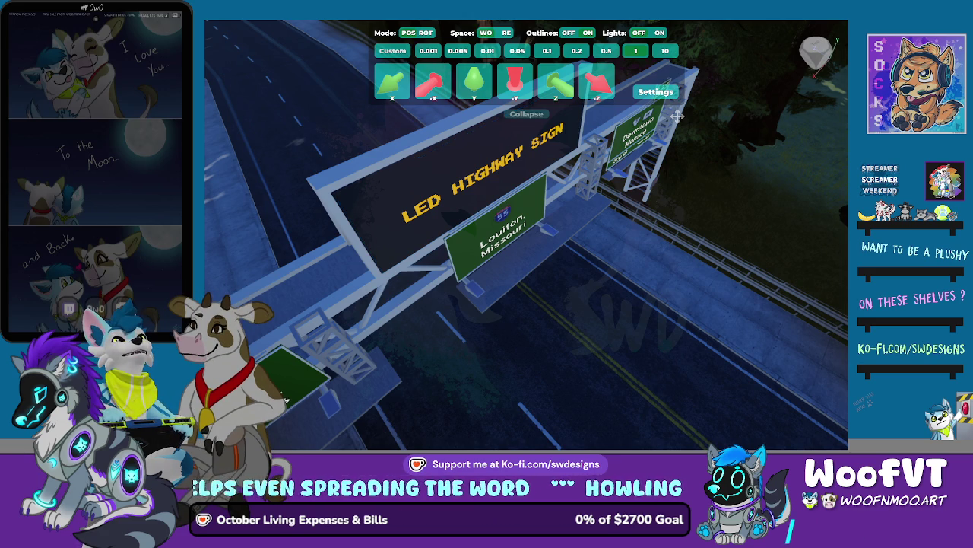
Select the whole highway sign gantry with its LED HIGHWAY SIGN panel.
left_click(677, 116)
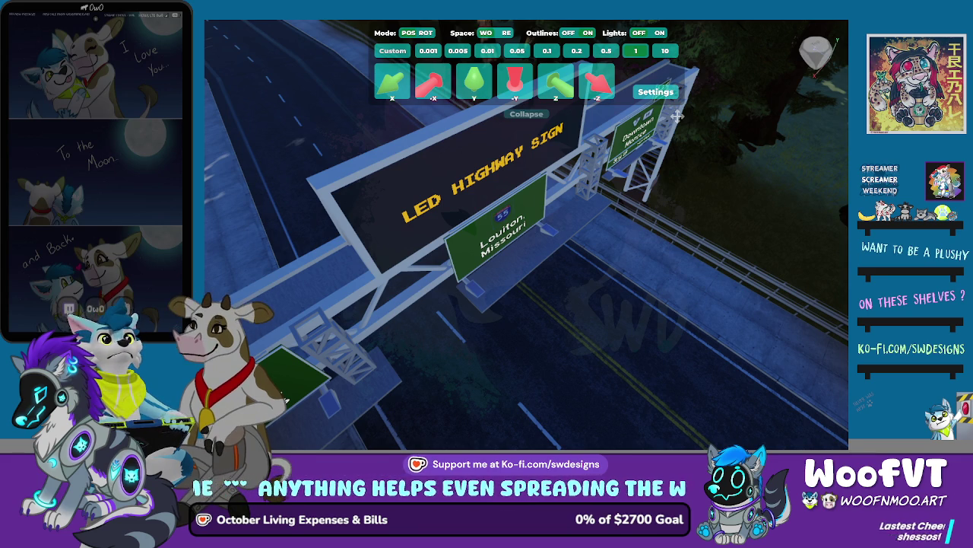
Focus the camera on the overhead sign gantry and select its LED sign panel.
double_click(676, 116)
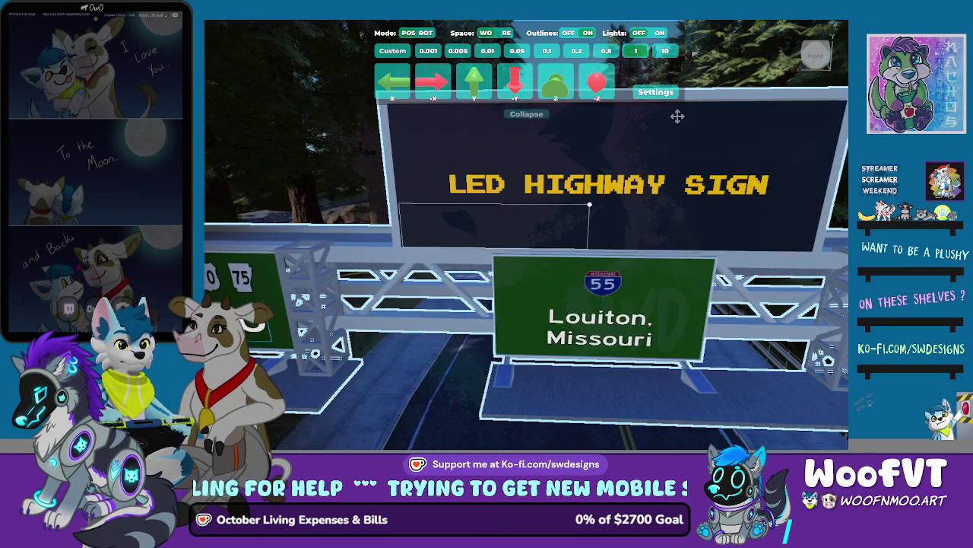
left_click(589, 204)
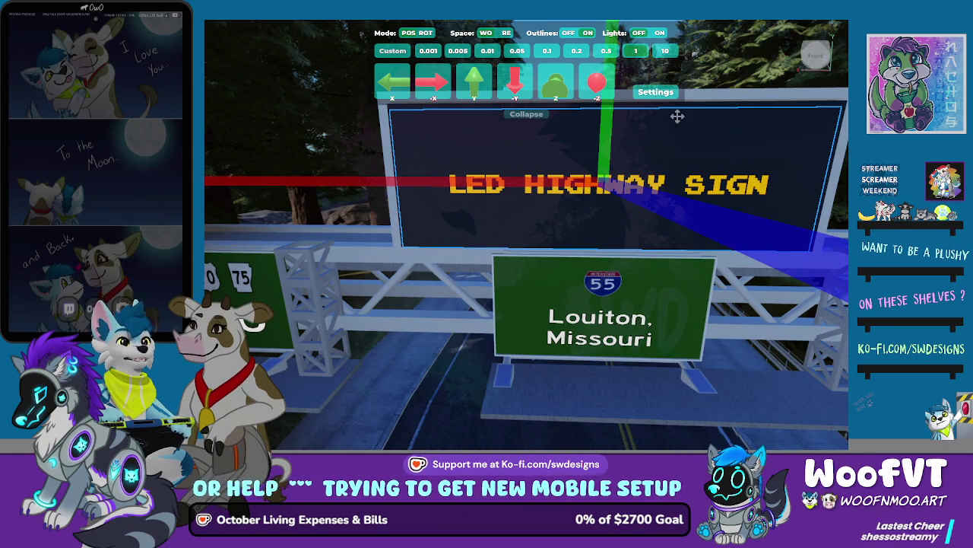
Leave the LED sign in place and scroll toward its TextLabel text.
left_click(677, 115)
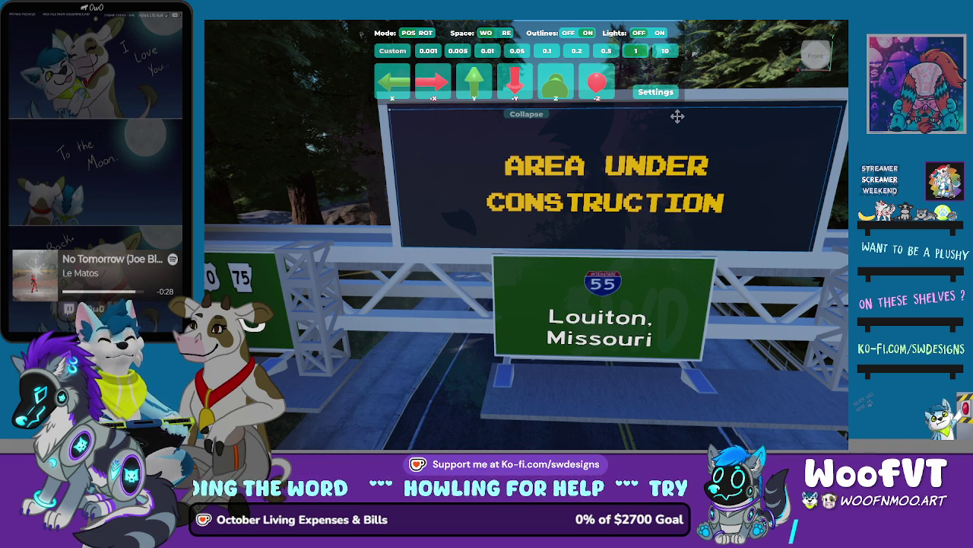
scroll(677, 117, "down", 3)
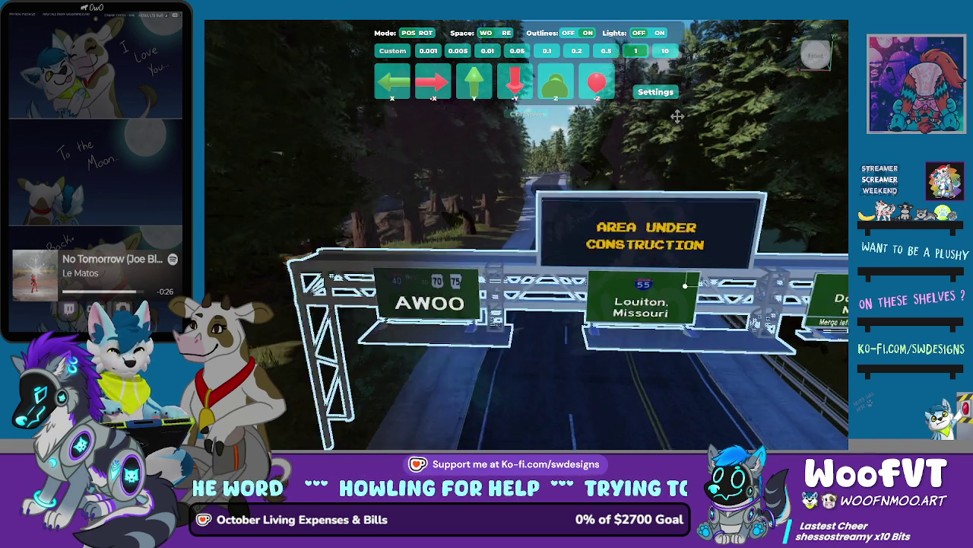
Scroll the view toward the roadside tree on the grassy hillside.
scroll(677, 116, "down", 2)
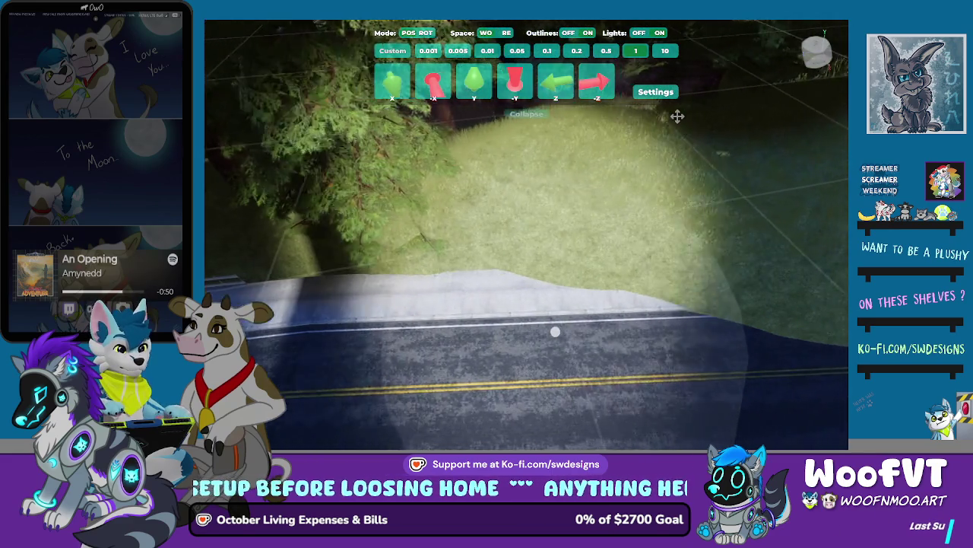
Shift the pine tree right on the hillside and sink its base two steps into the slope.
key("w")
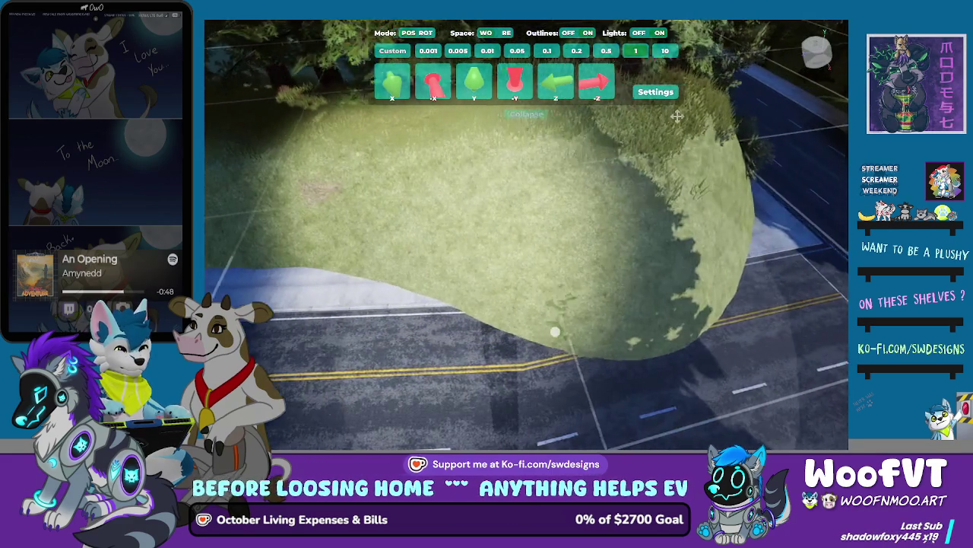
key("s")
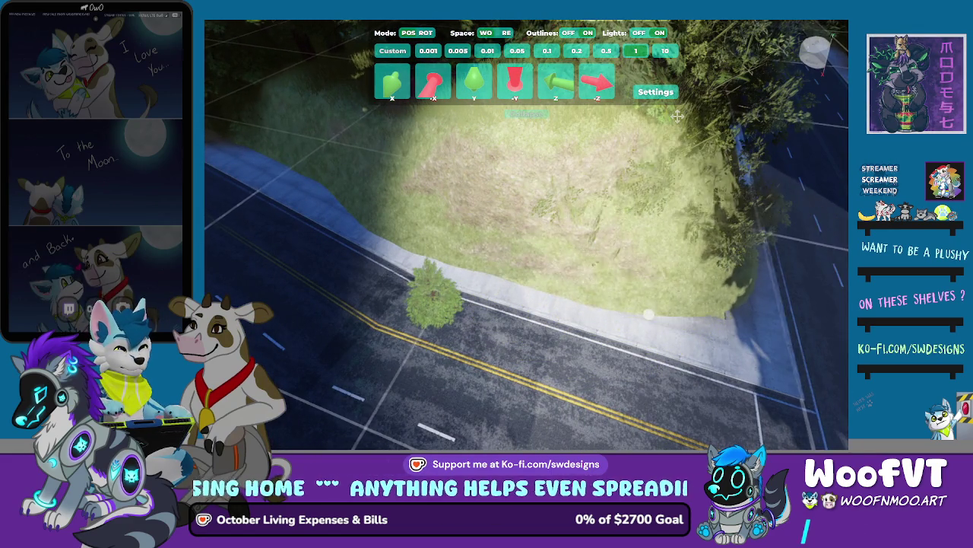
key("s")
key("s")
key("e")
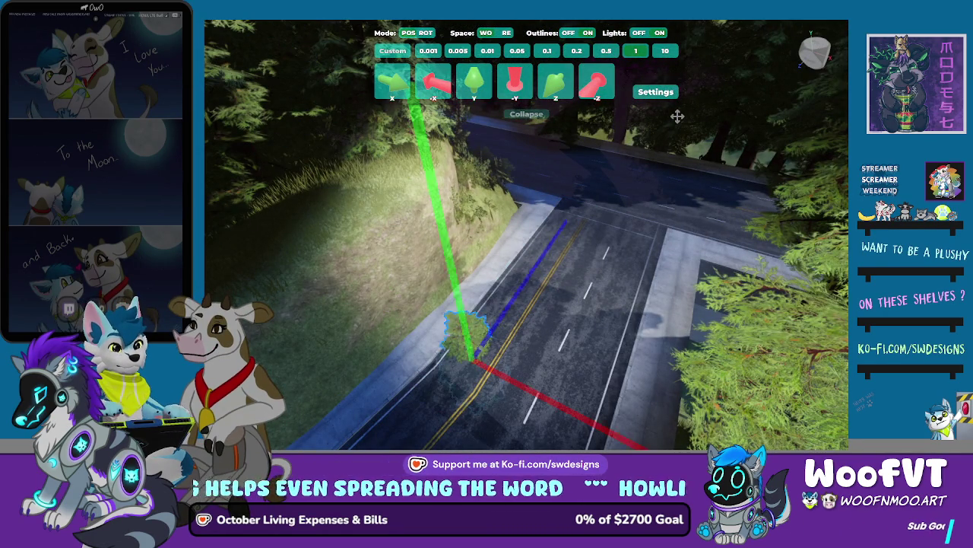
key("g")
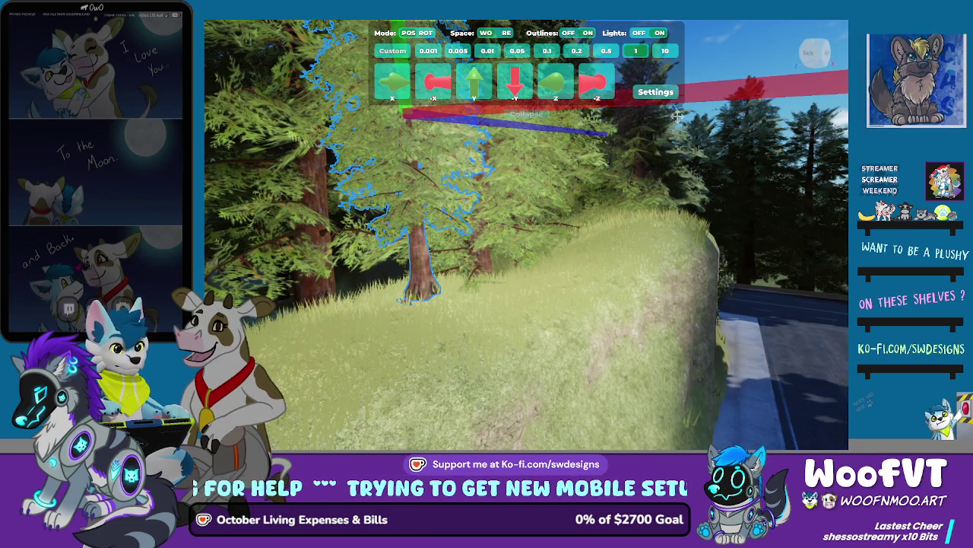
key("Right")
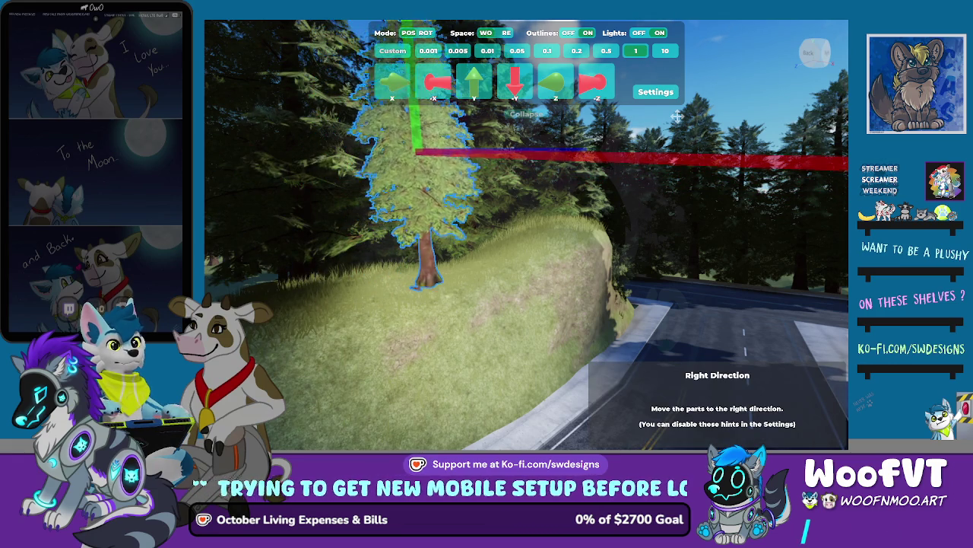
key("Page_Down")
key("Page_Down")
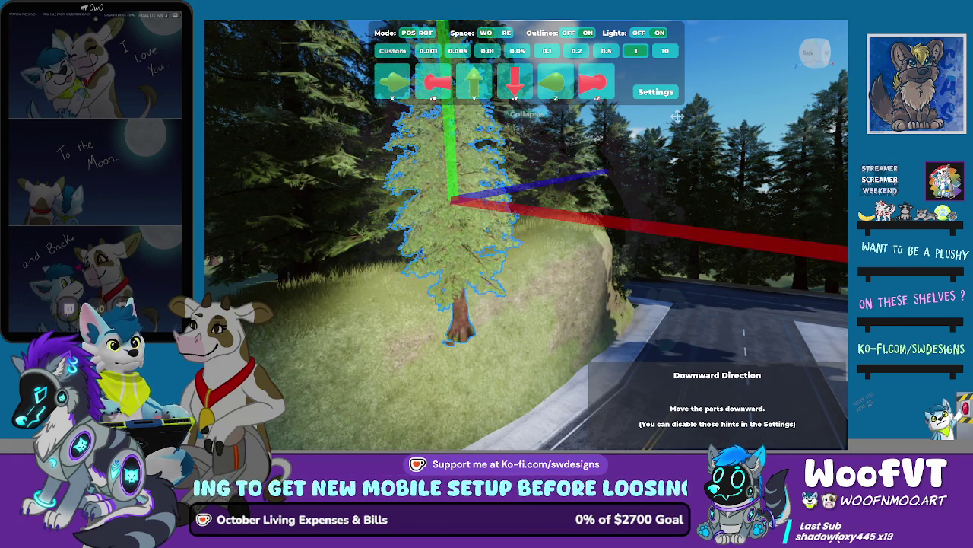
key("Page_Down")
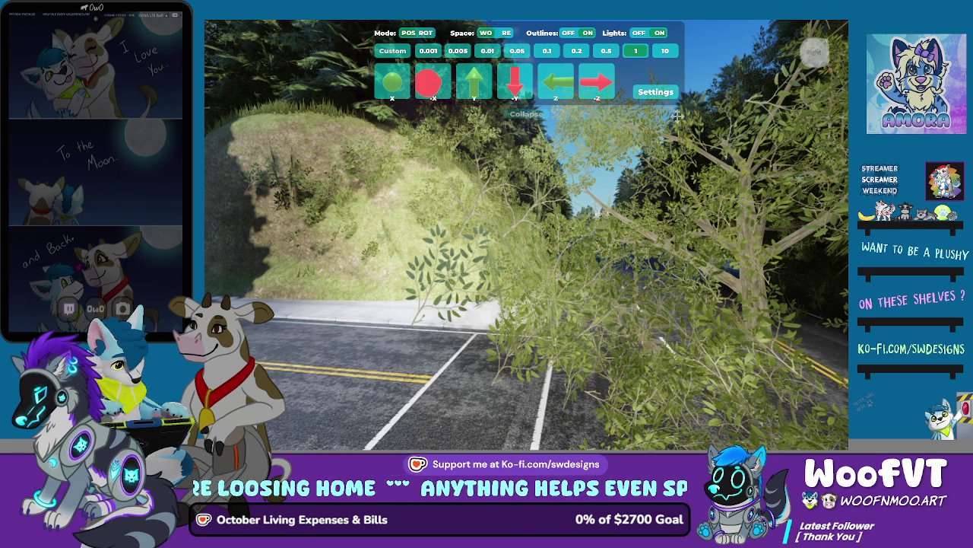
Raise the leafy roadside tree and slide it two steps forward along the road.
left_click(676, 116)
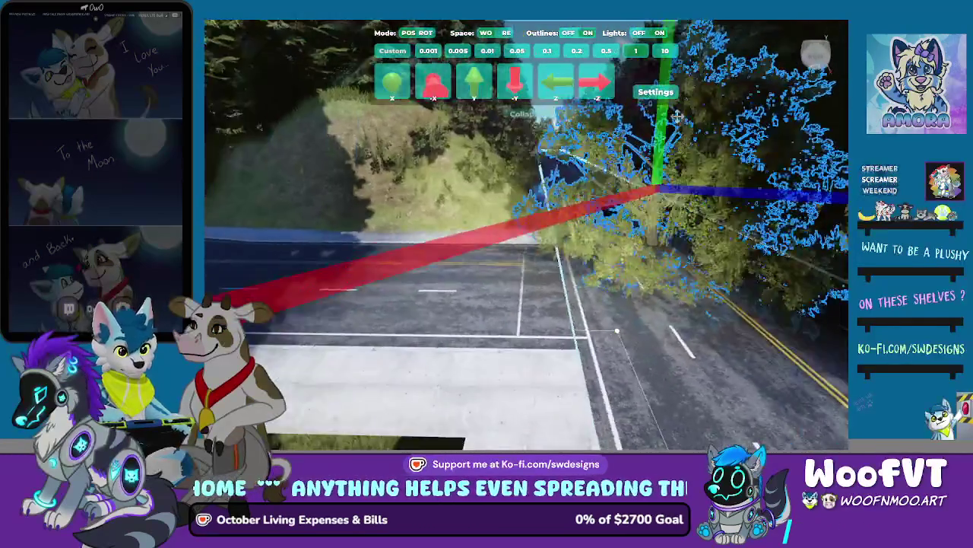
key("e")
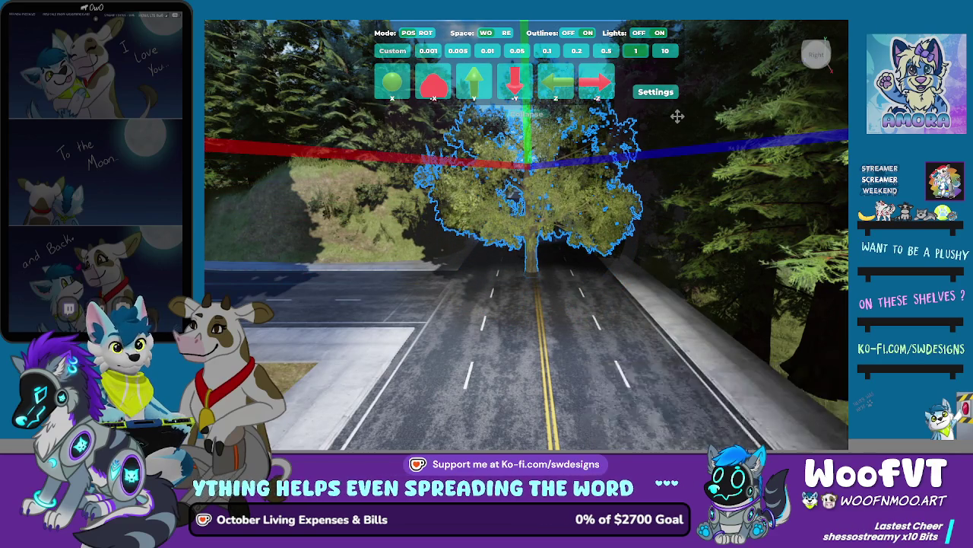
key("w")
key("w")
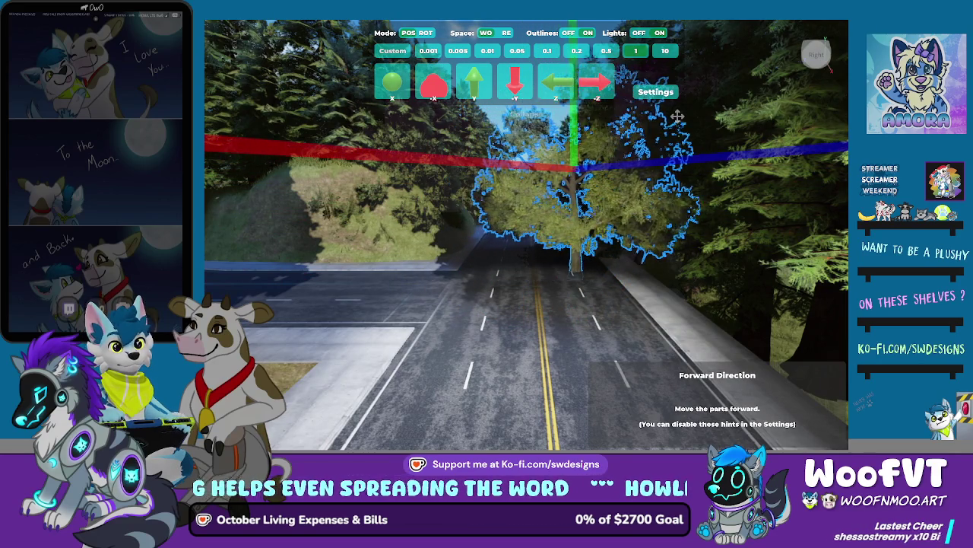
key("w")
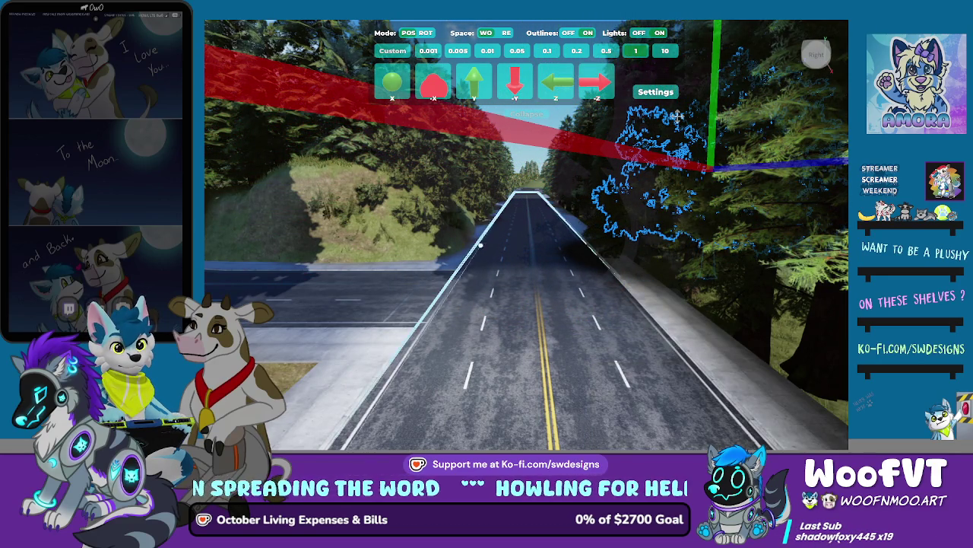
key("Up")
key("Up")
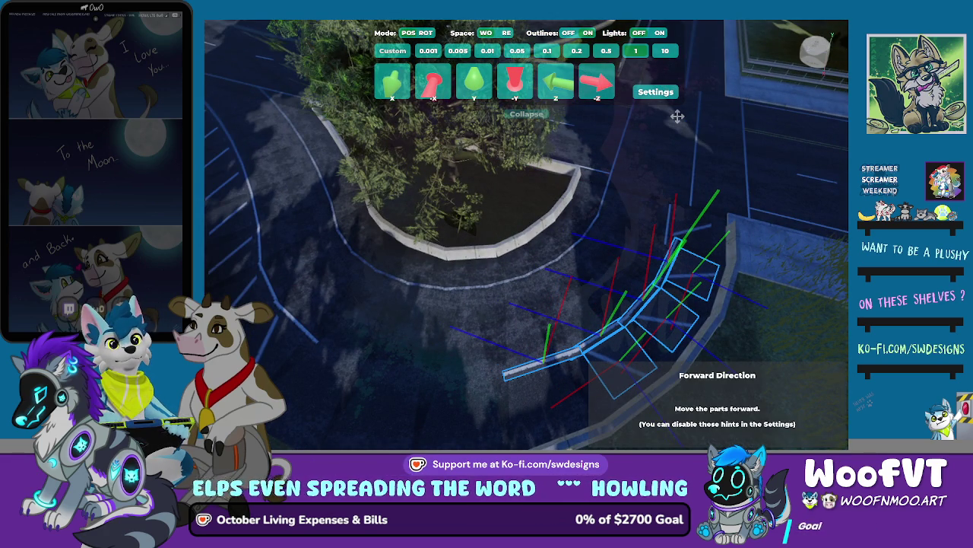
Set a 1° rotation step and yaw the curved curb pieces slightly right.
key("r")
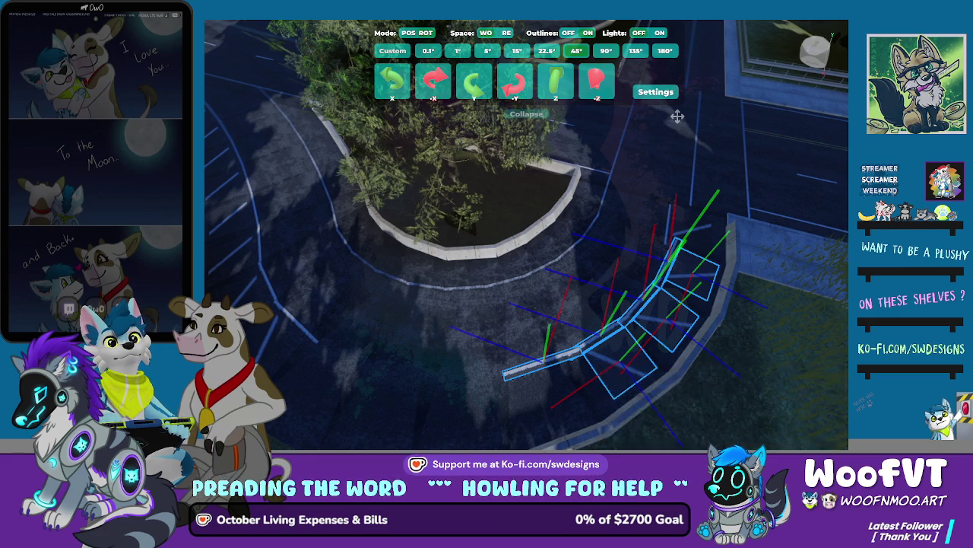
key("e")
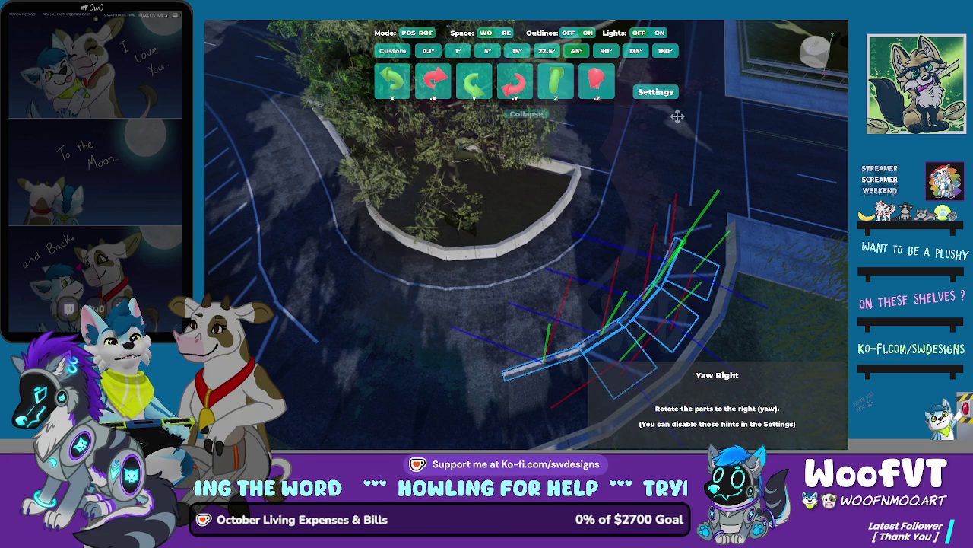
key("x")
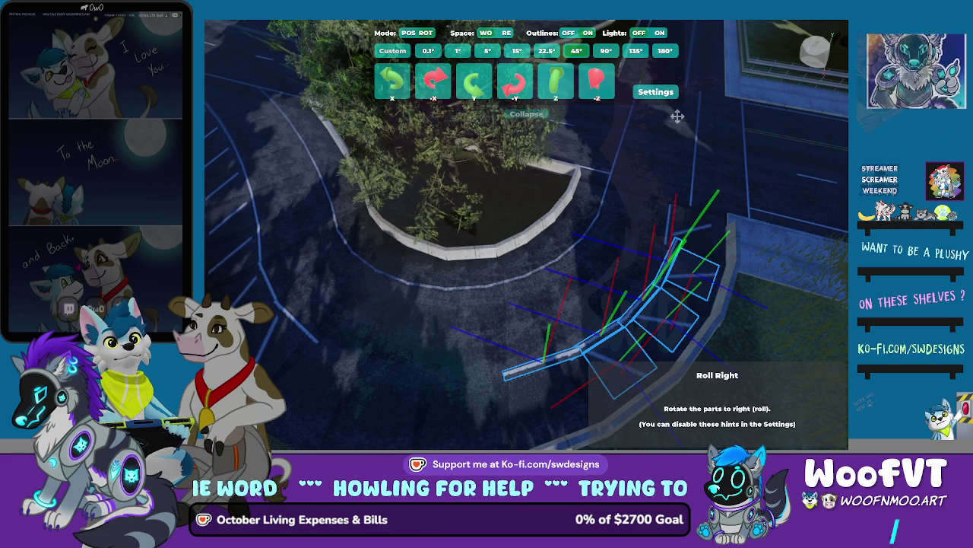
key("z")
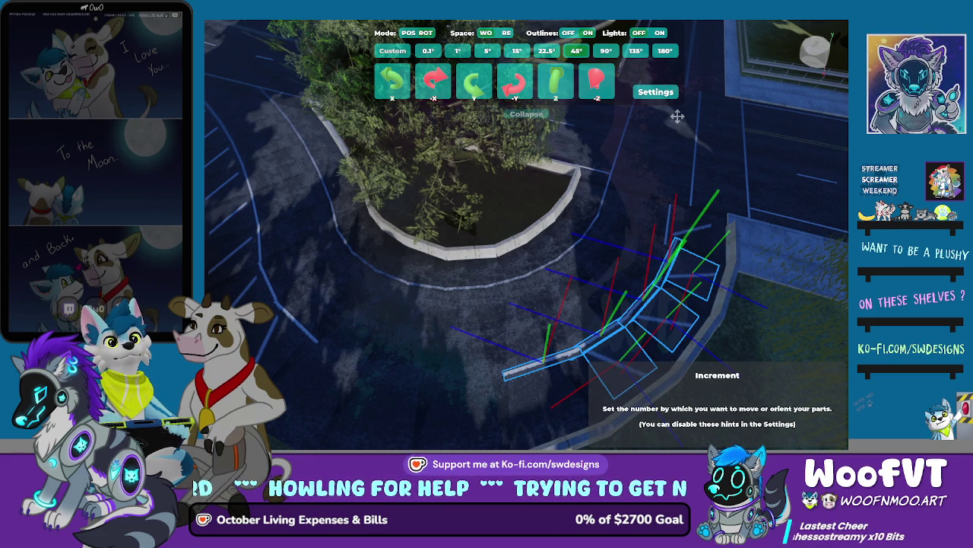
key("2")
key("e")
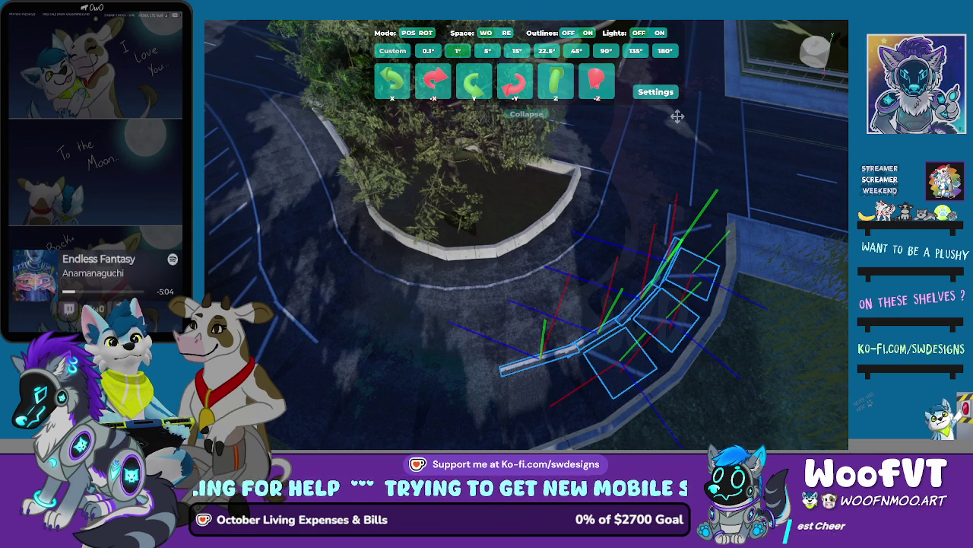
key("e")
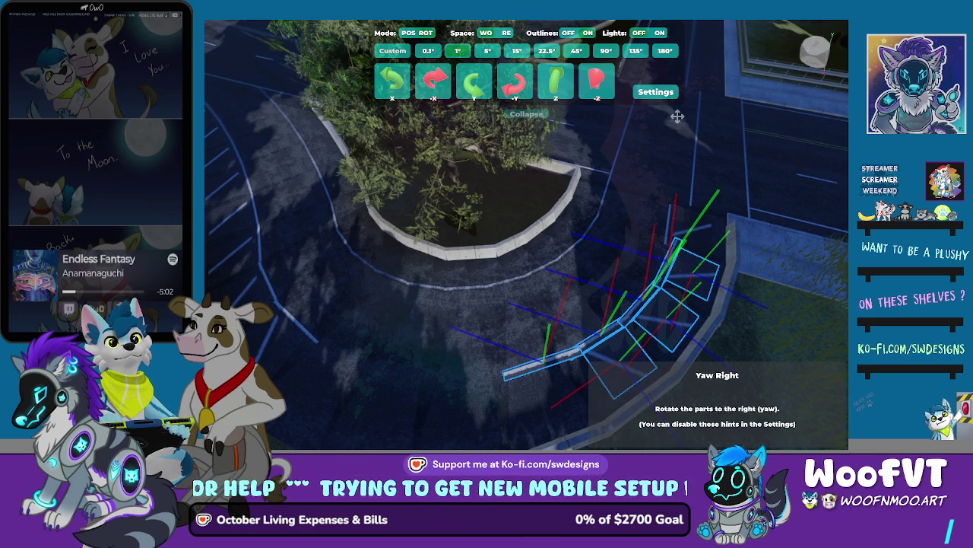
key("q")
key("q")
key("q")
key("q")
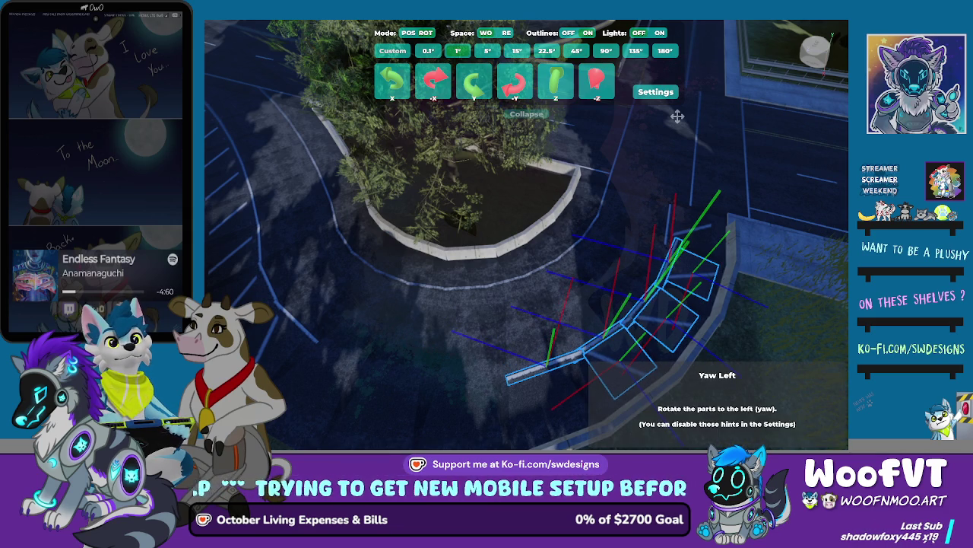
key("e")
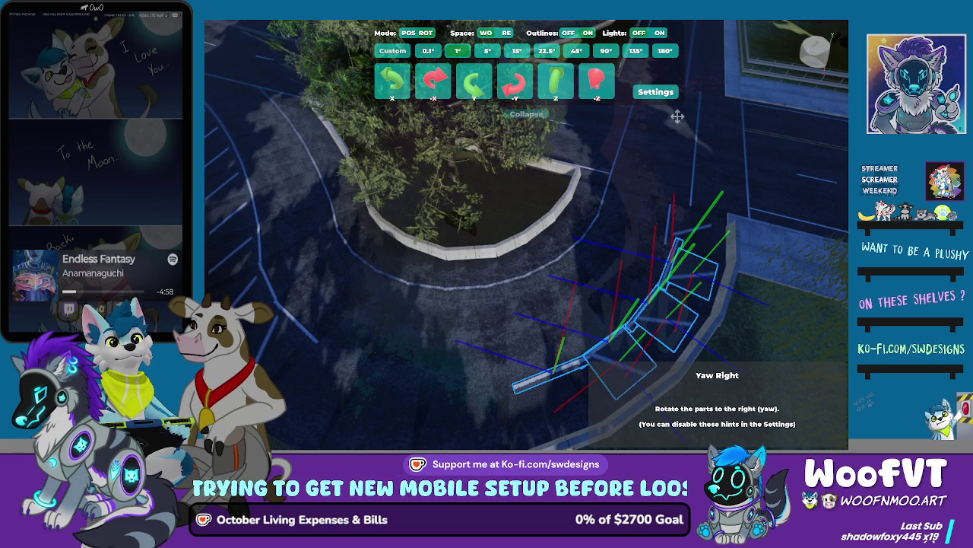
key("e")
key("e")
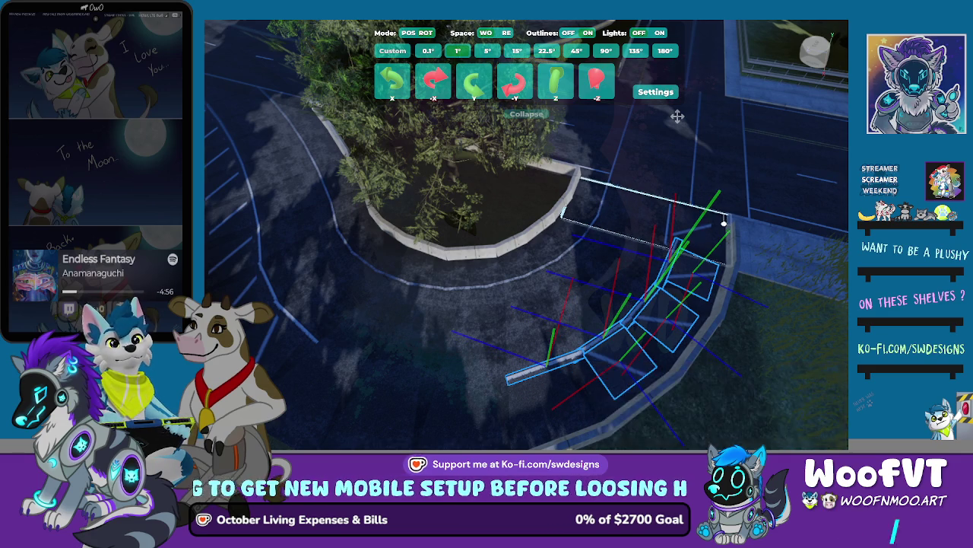
key("Delete")
Select the road strip by the curb corner and nudge it forward, then back into place.
left_click(701, 237)
key("Delete")
key("ctrl+z")
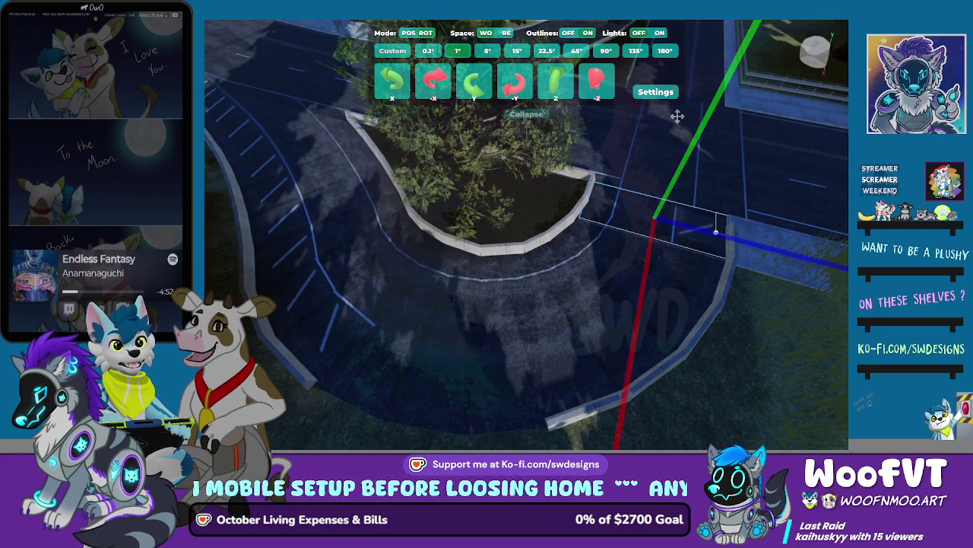
key("Delete")
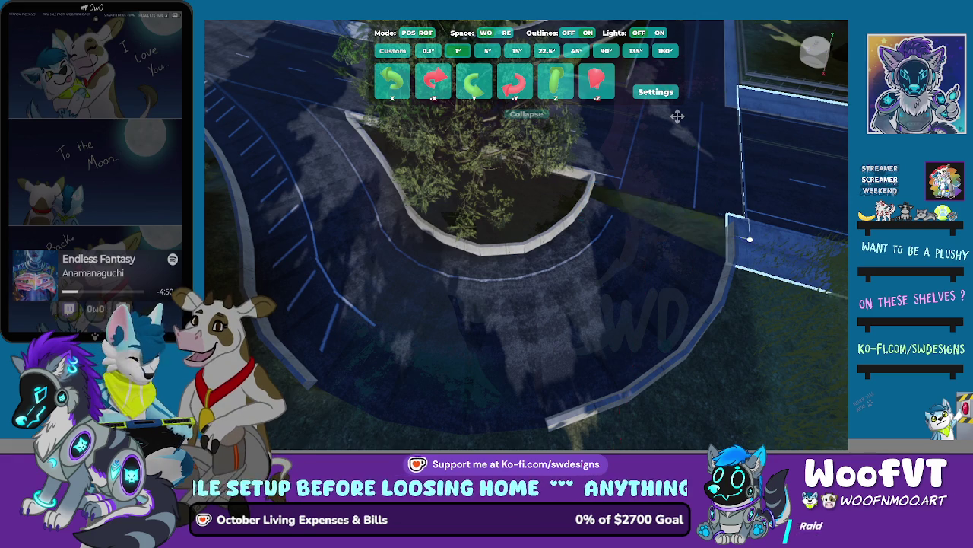
key("ctrl+z")
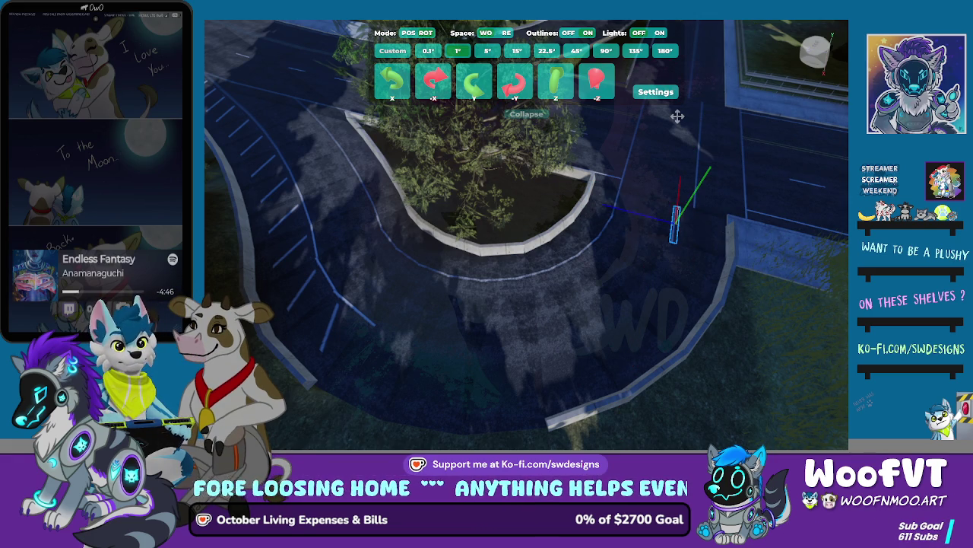
key("f")
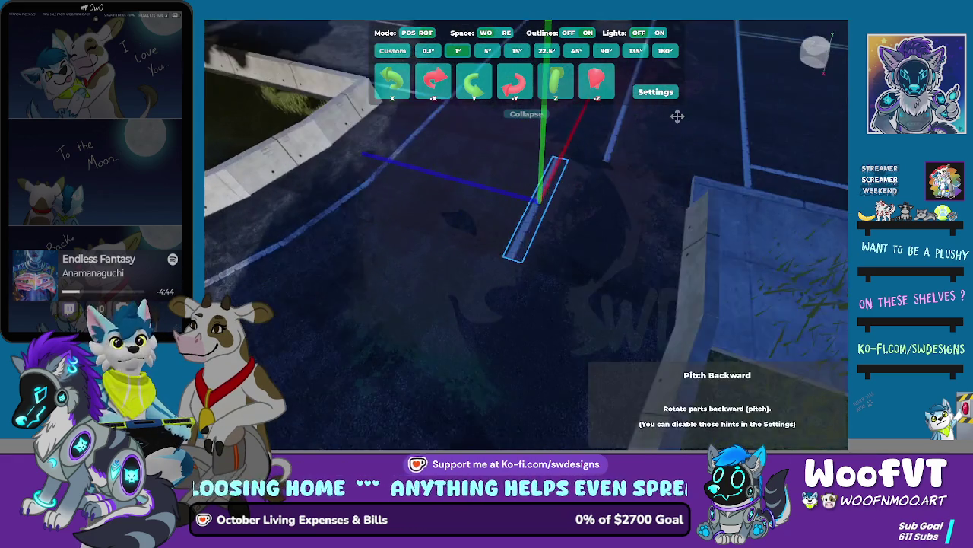
key("r")
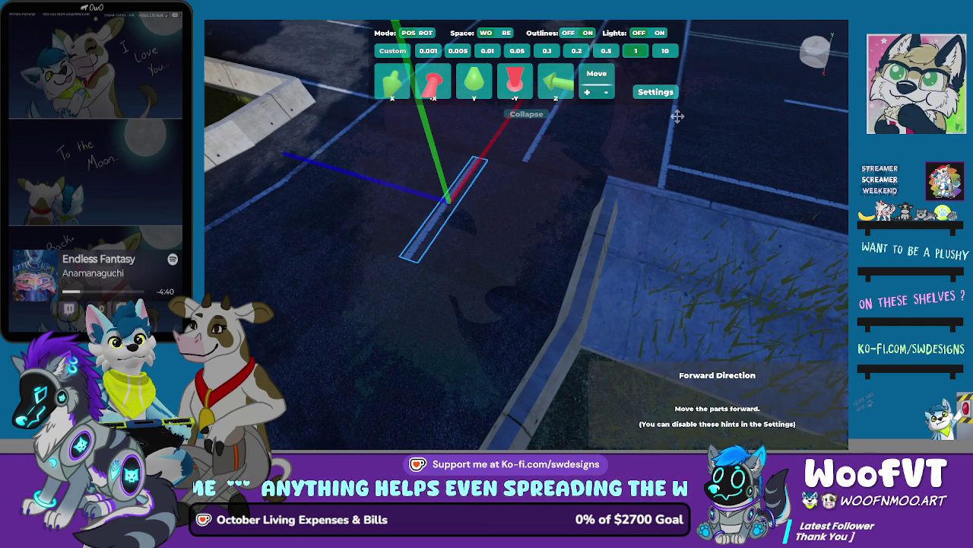
key("Left")
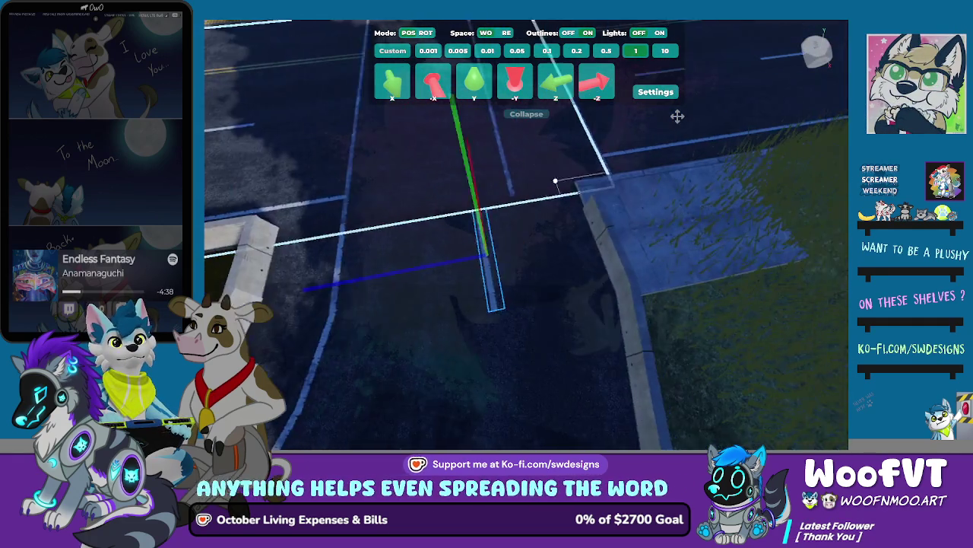
key("Up")
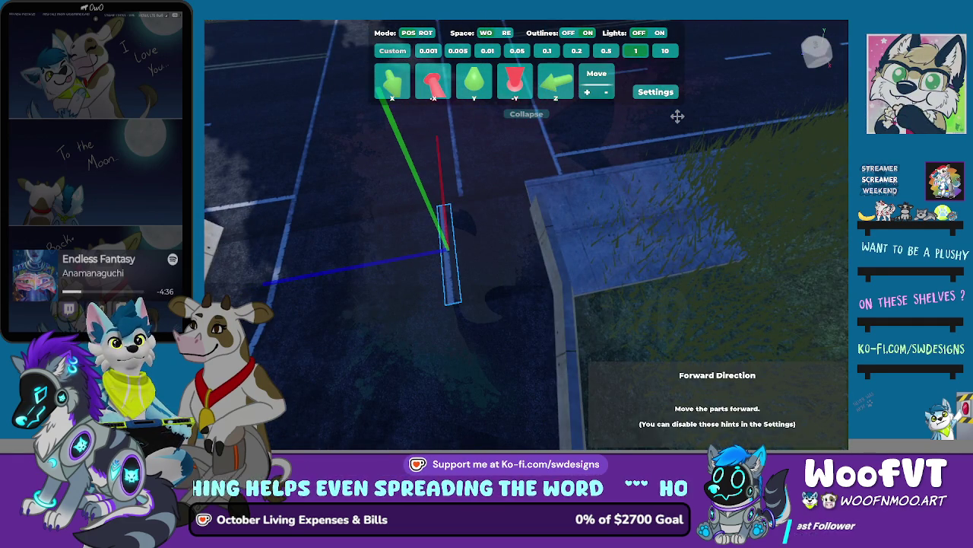
key("Down")
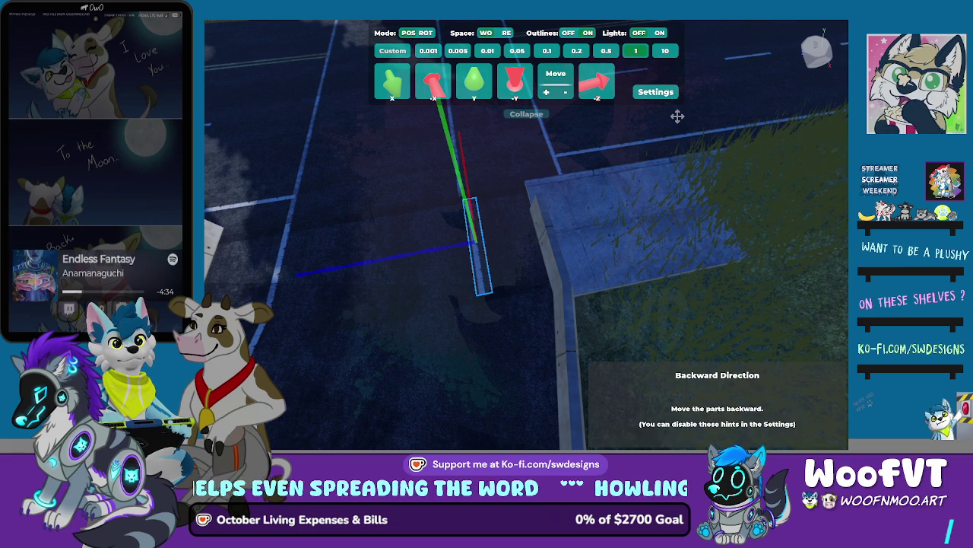
key("Down")
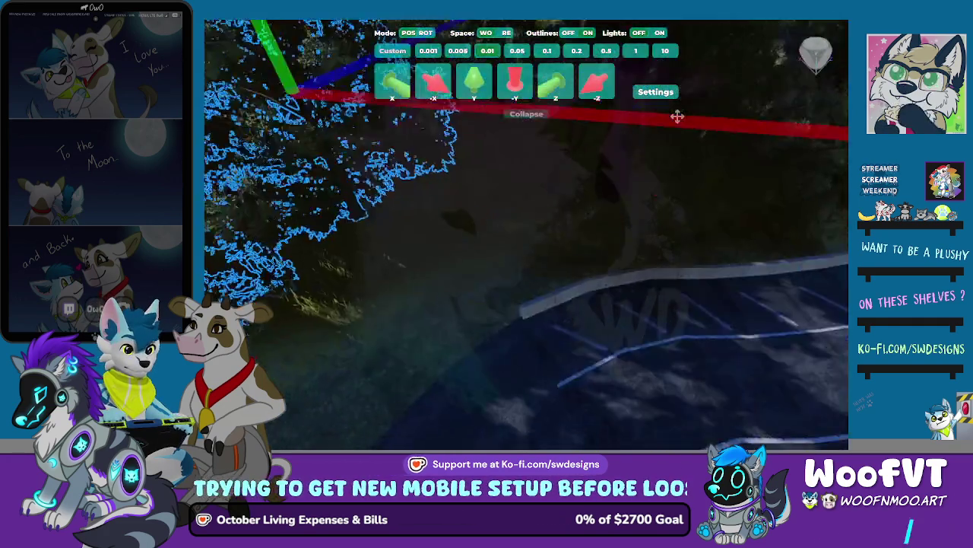
Nudge the bush forward, then back up the hillside and to the left.
key("w")
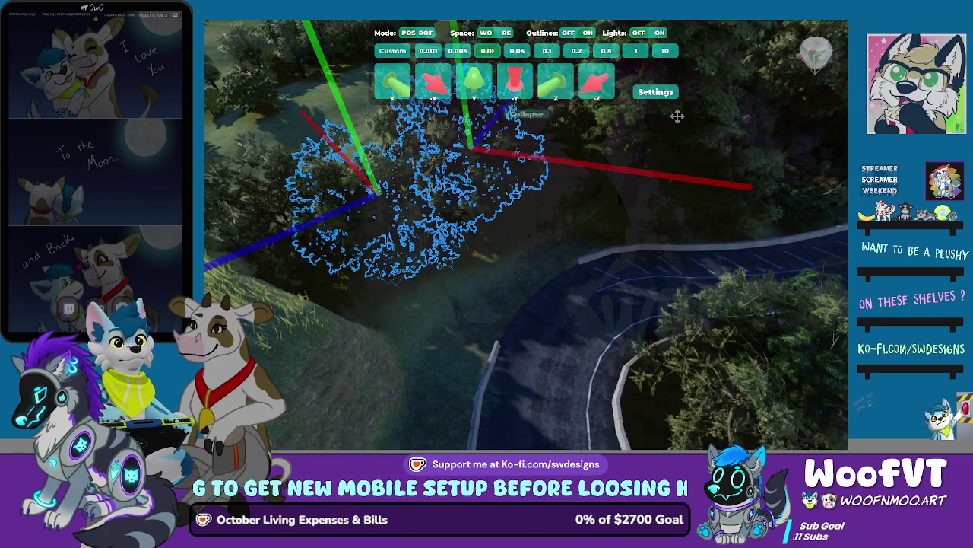
key("e")
key("e")
key("e")
key("s")
key("s")
key("s")
key("s")
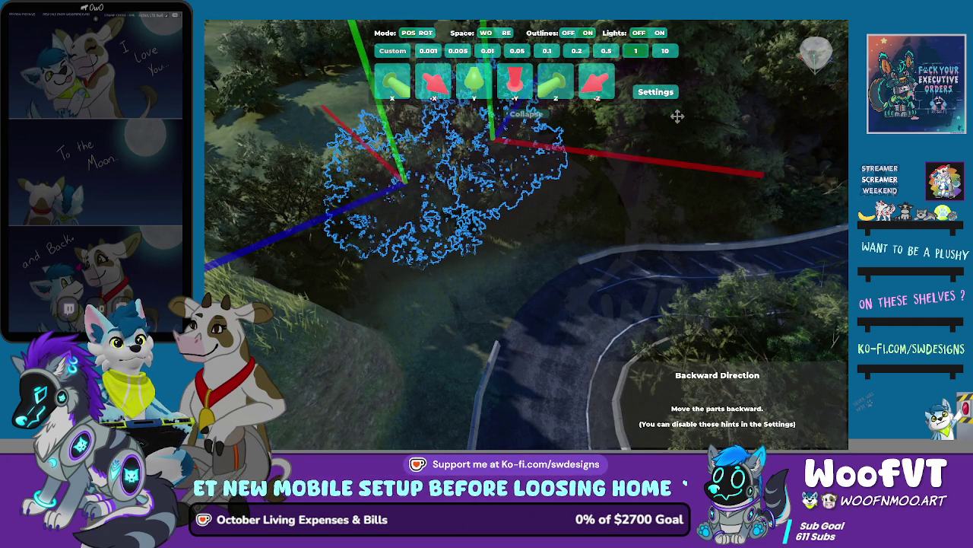
key("s")
key("s")
key("s")
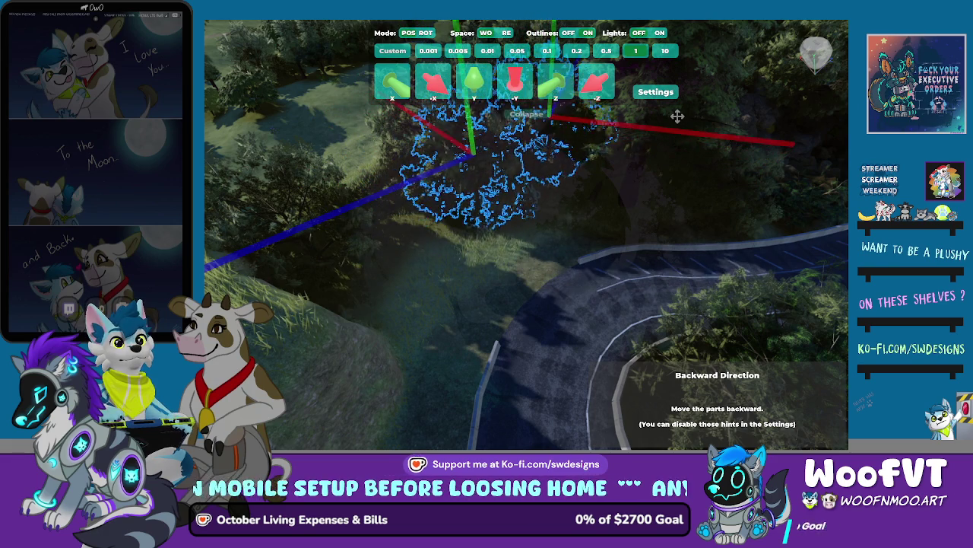
key("a")
key("a")
key("a")
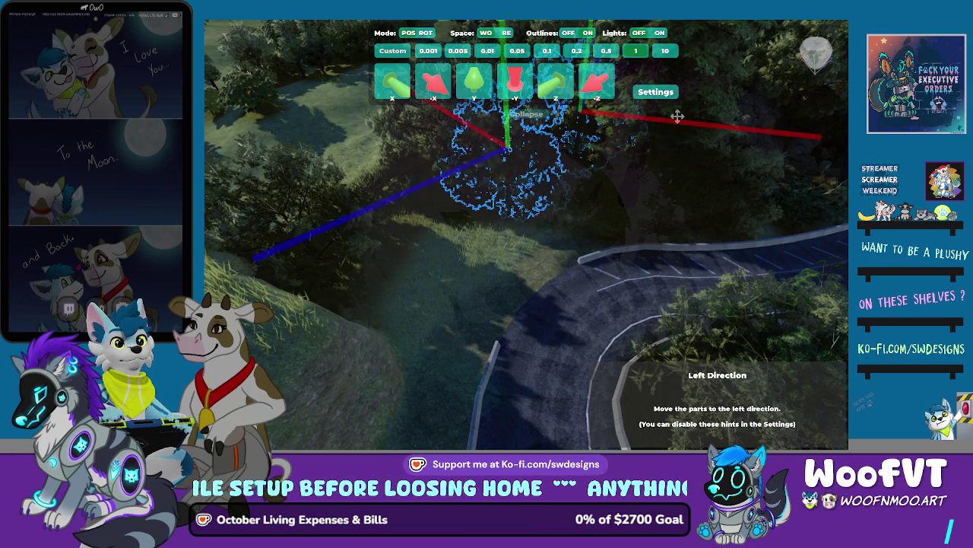
In rotation mode, adjust the bush's pitch and roll, then yaw it to the right.
key("r")
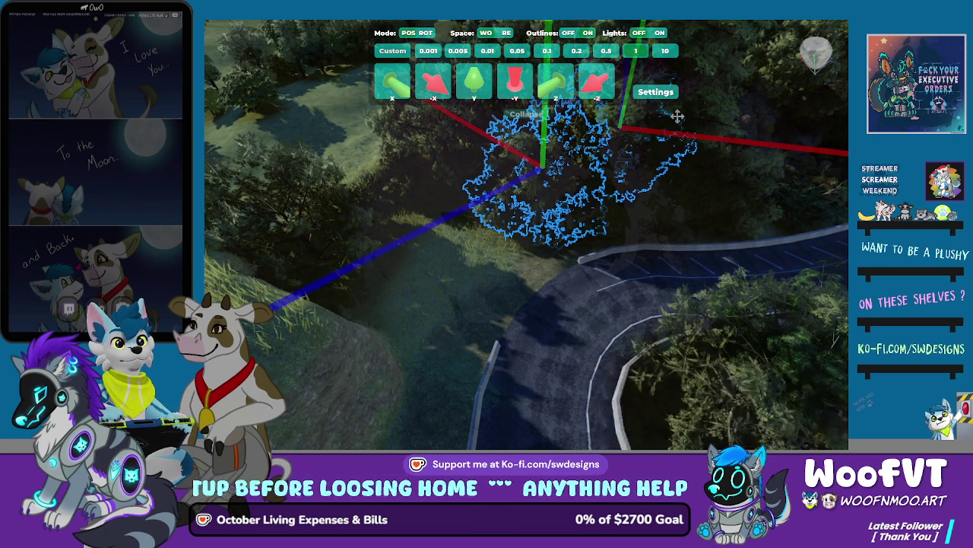
key("s")
key("d")
key("a")
key("a")
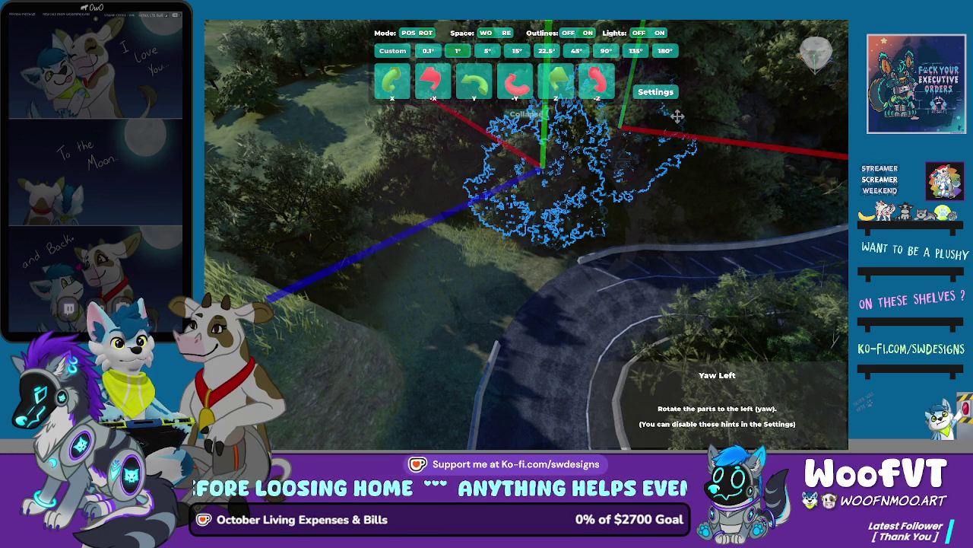
key("w")
key("q")
key("e")
key("d")
key("d")
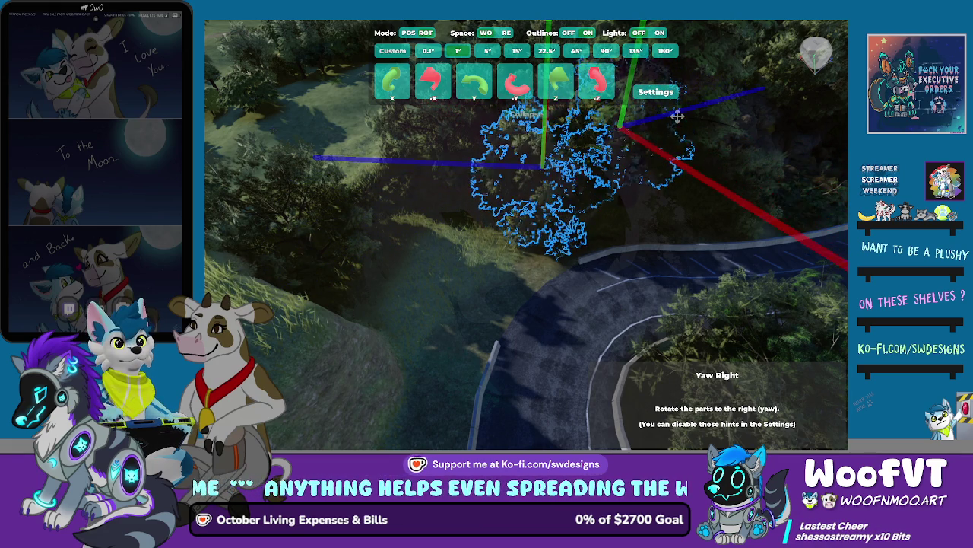
key("d")
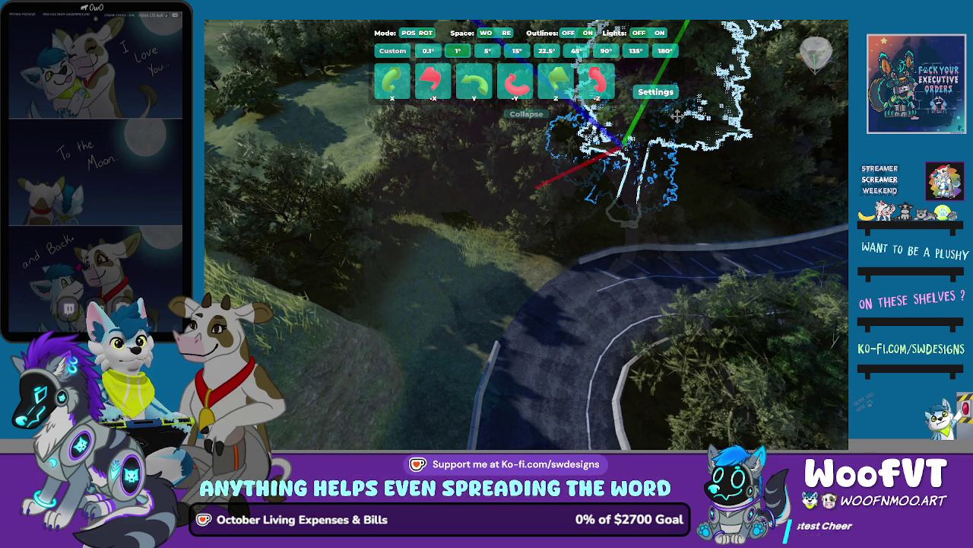
key("d")
Shift the bush back and further left, then turn it left and pitch it back.
key("Tab")
key("s")
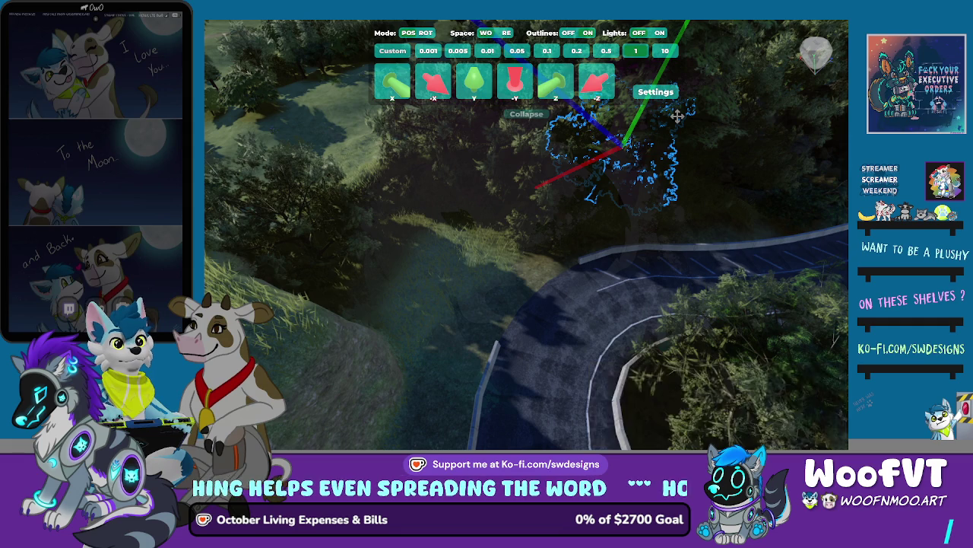
key("a")
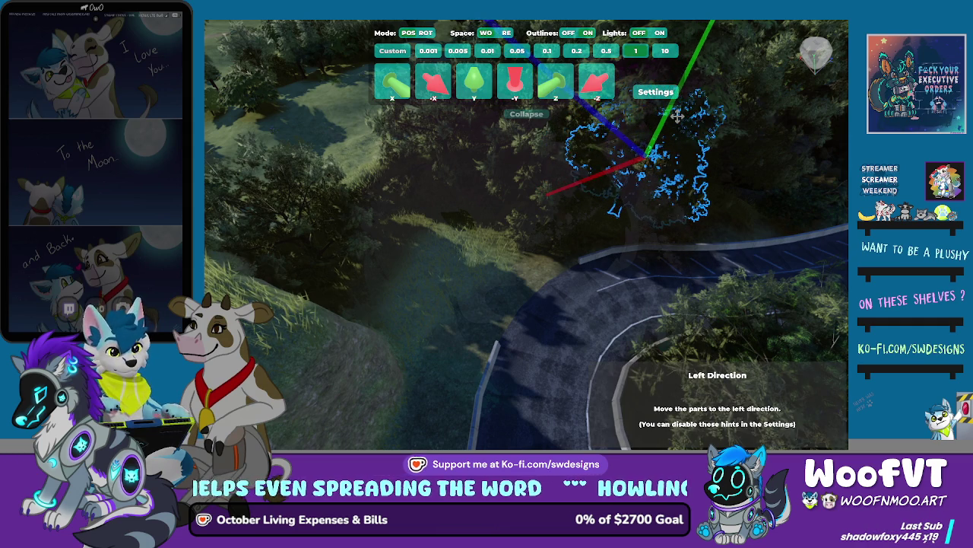
key("a")
key("Tab")
key("a")
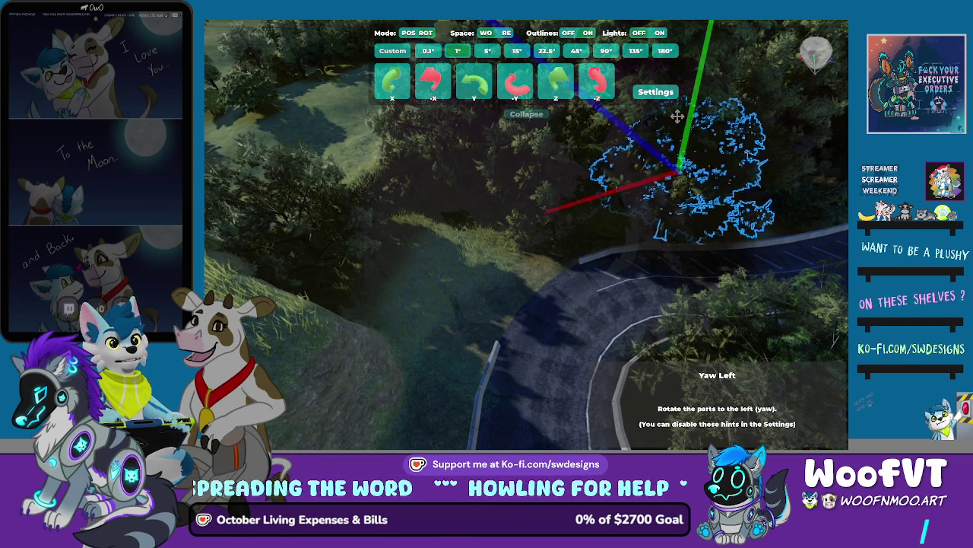
key("Left")
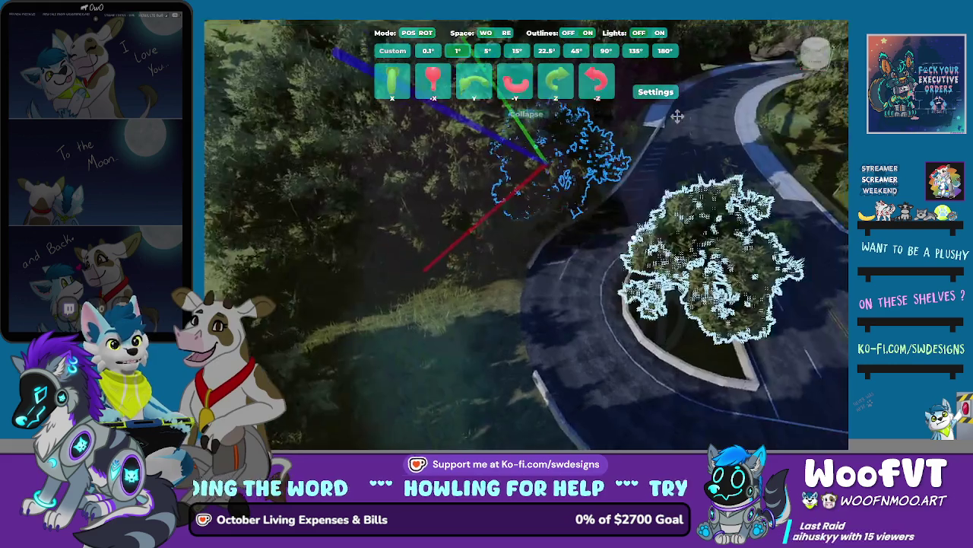
key("s")
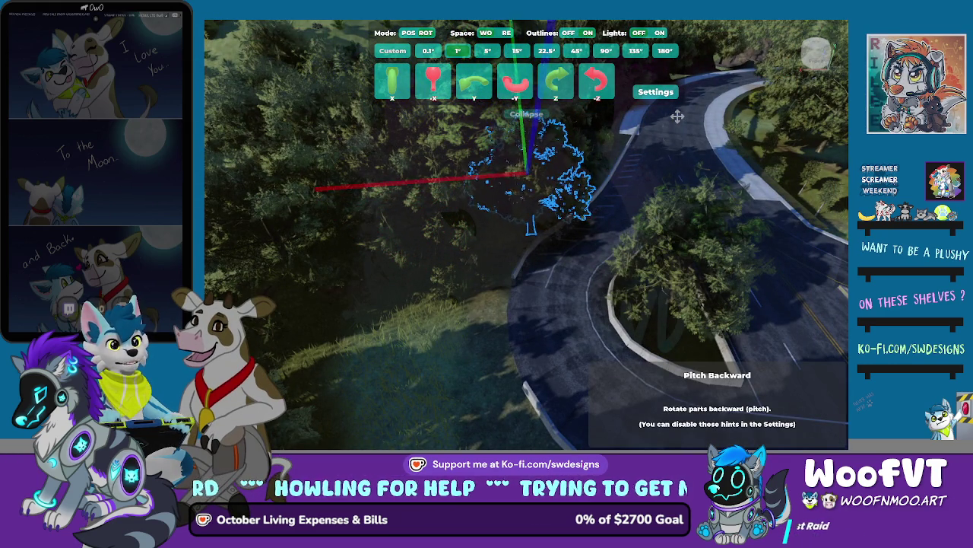
Move the bush back and to the right, then yaw it further left.
key("Tab")
key("s")
key("e")
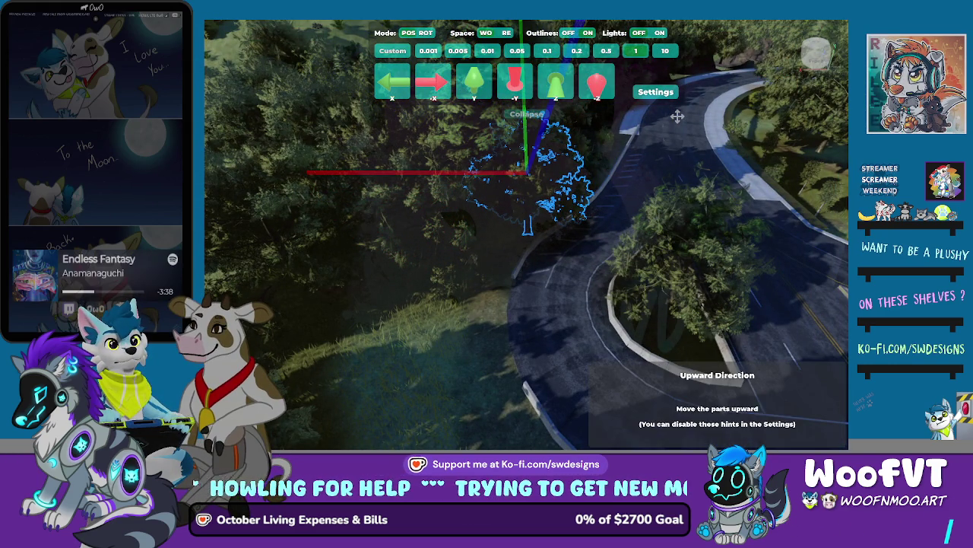
key("q")
key("d")
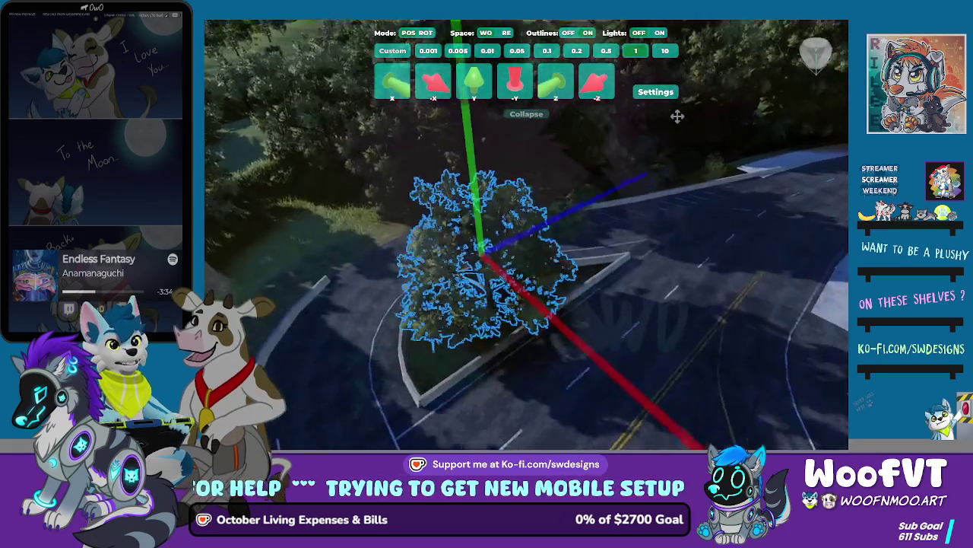
key("Tab")
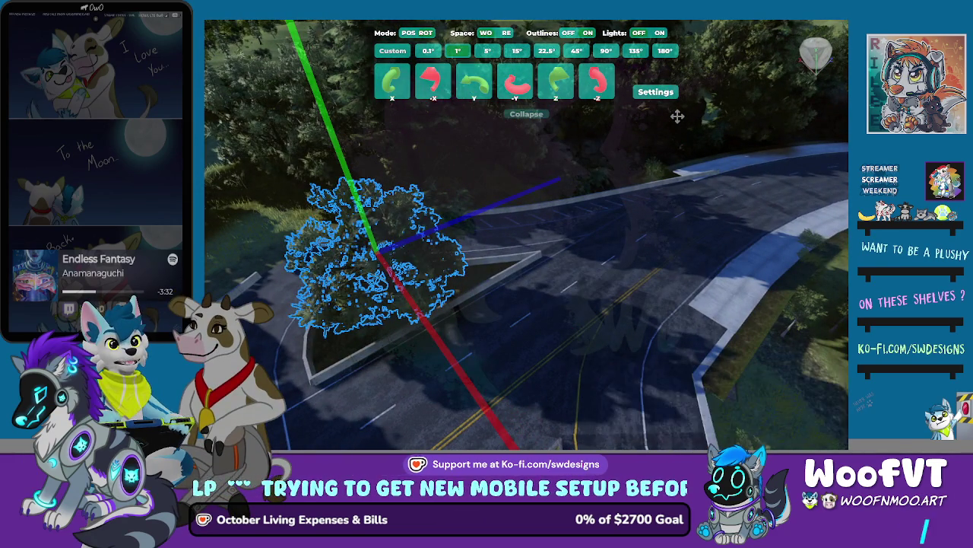
key("a")
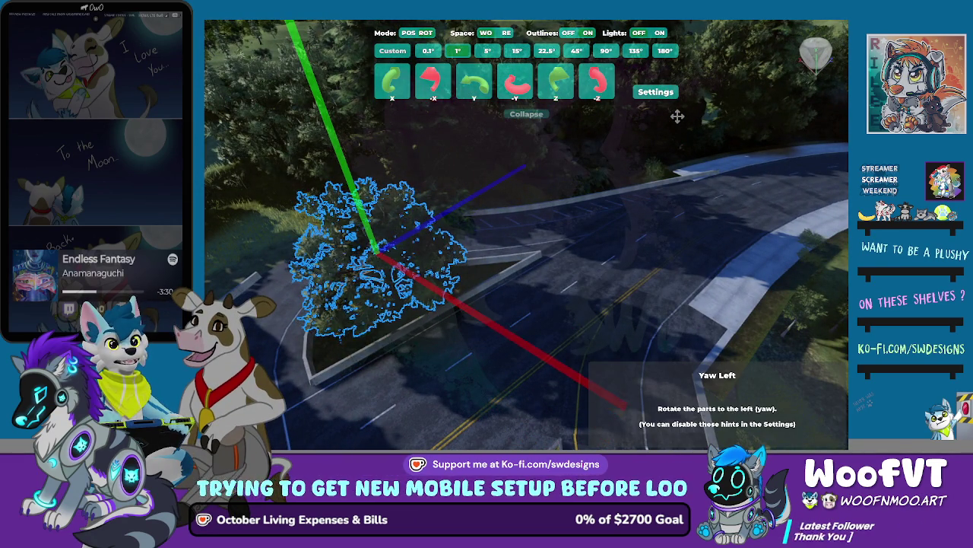
key("a")
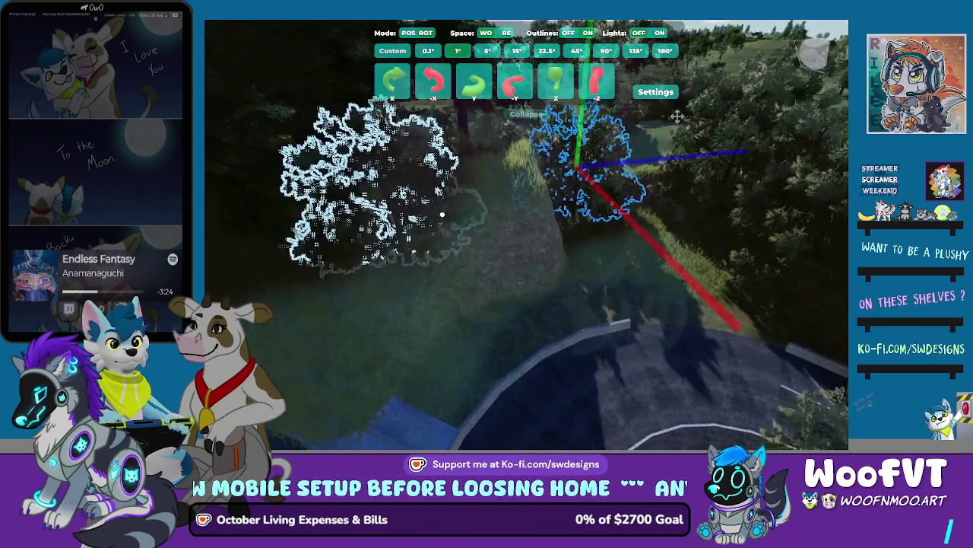
Move the tree left, forward twice, then right and up onto the grassy slope.
key("Tab")
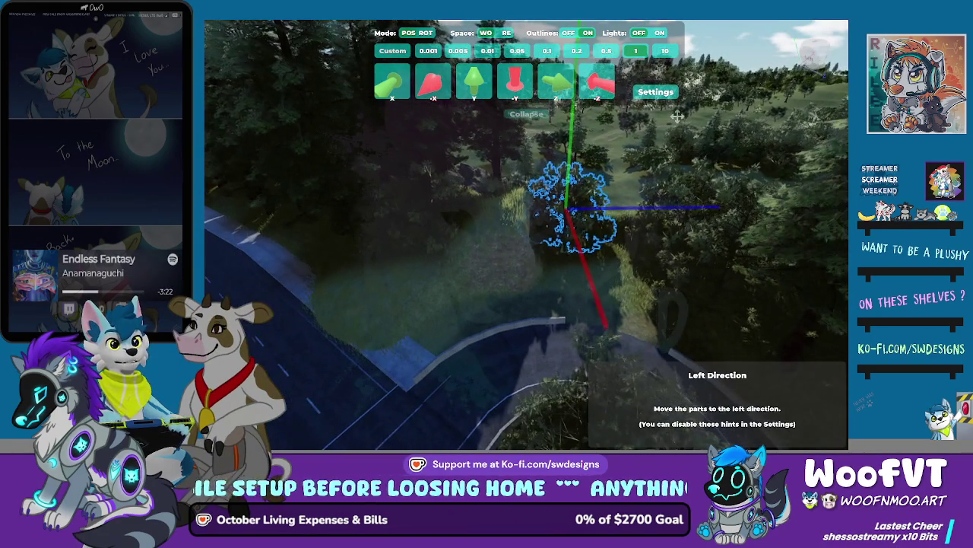
key("Left")
key("Left")
key("Left")
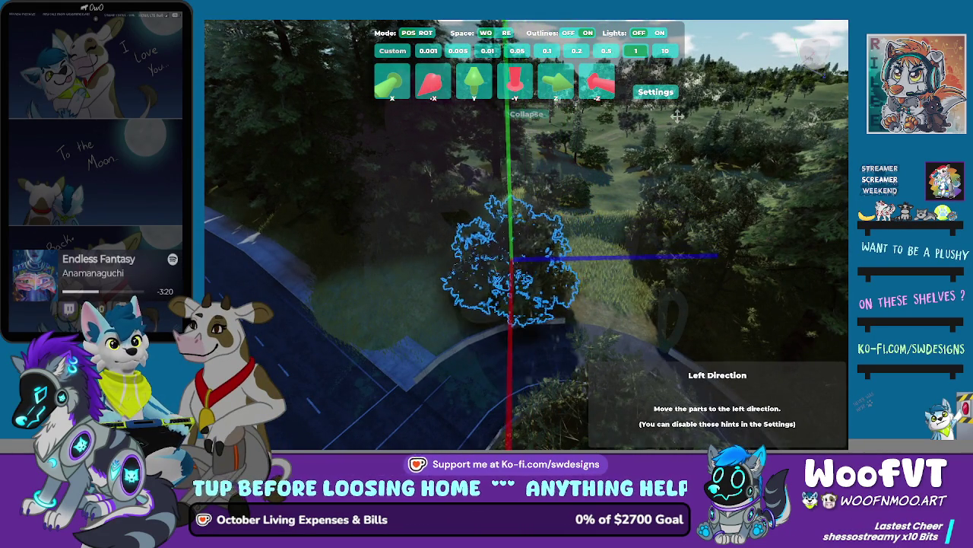
key("Up")
key("Up")
key("Up")
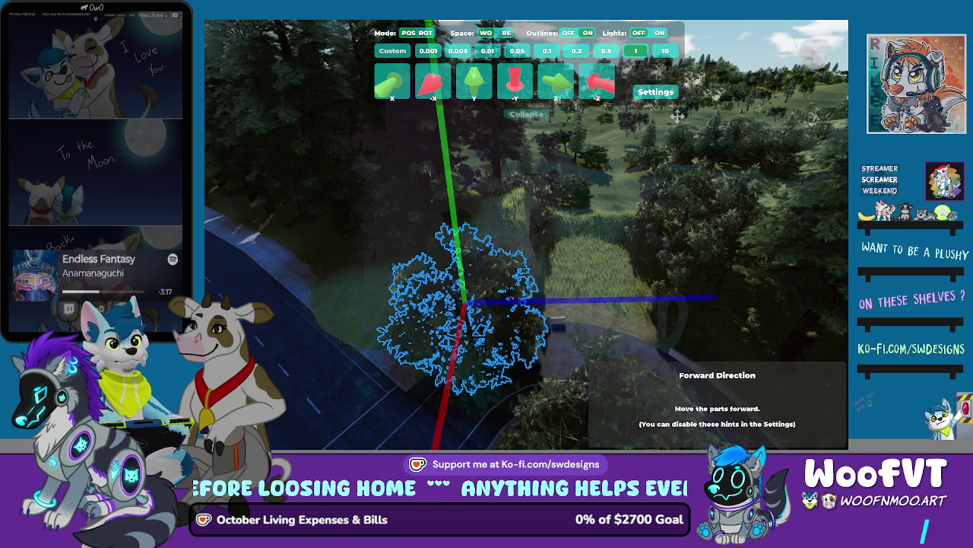
key("Up")
key("Up")
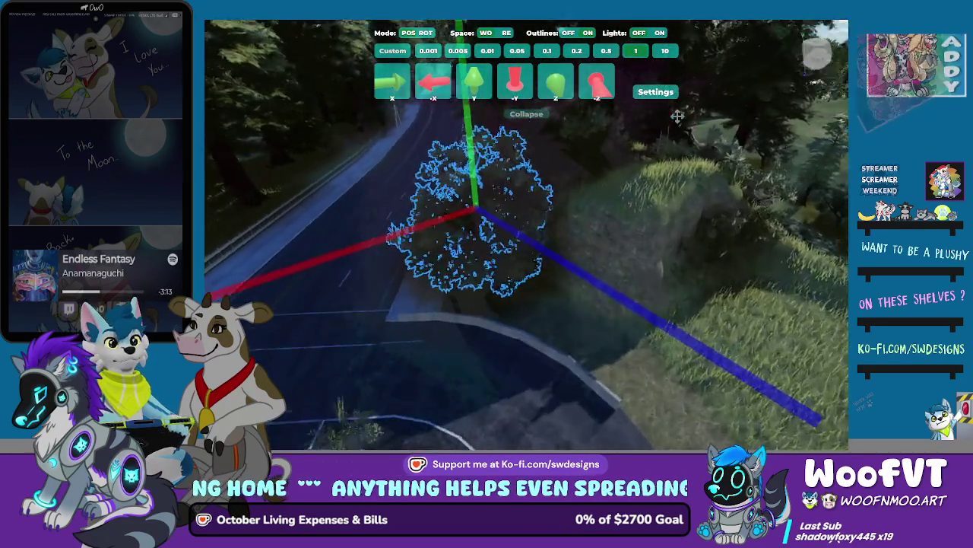
key("Right")
key("Right")
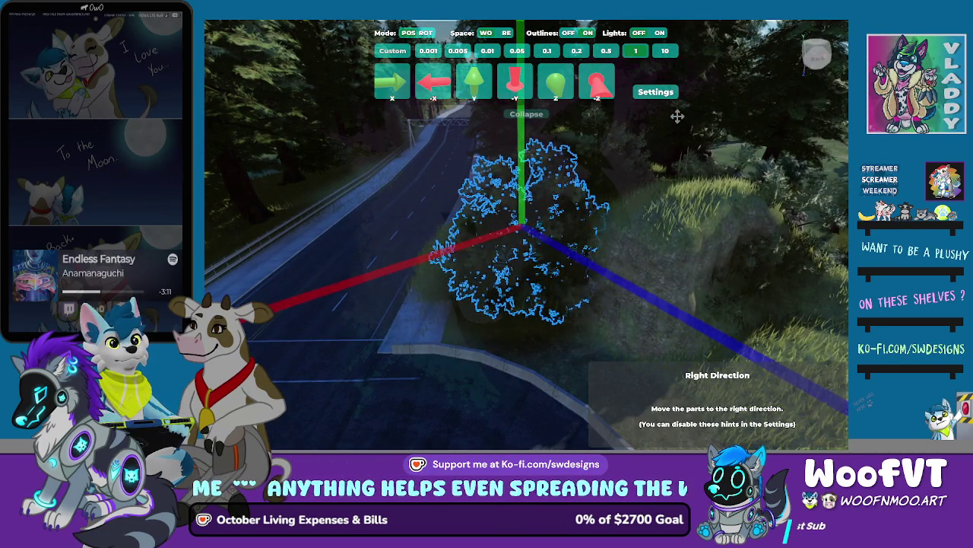
key("Page_Up")
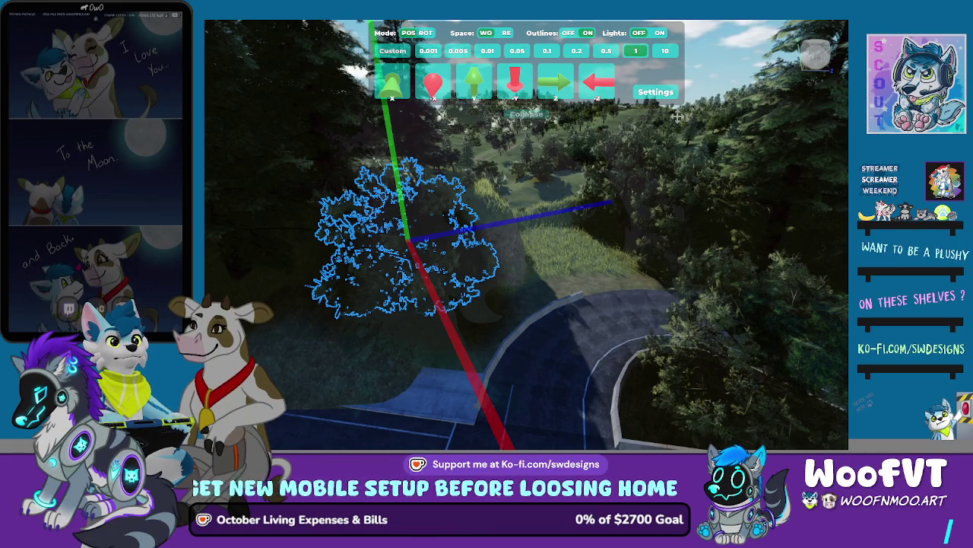
Swing the view around the tree and fly down toward the road curb.
key("Left")
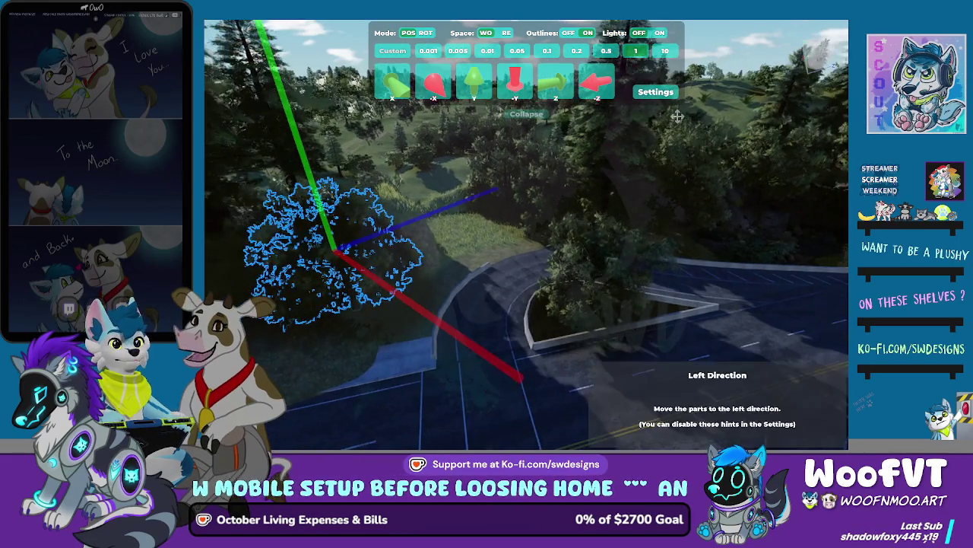
key("Right")
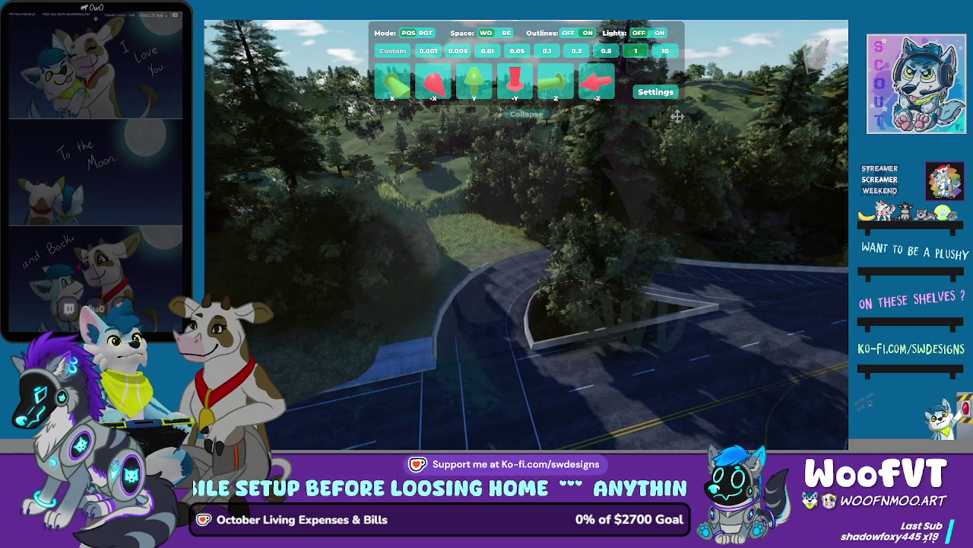
key("w")
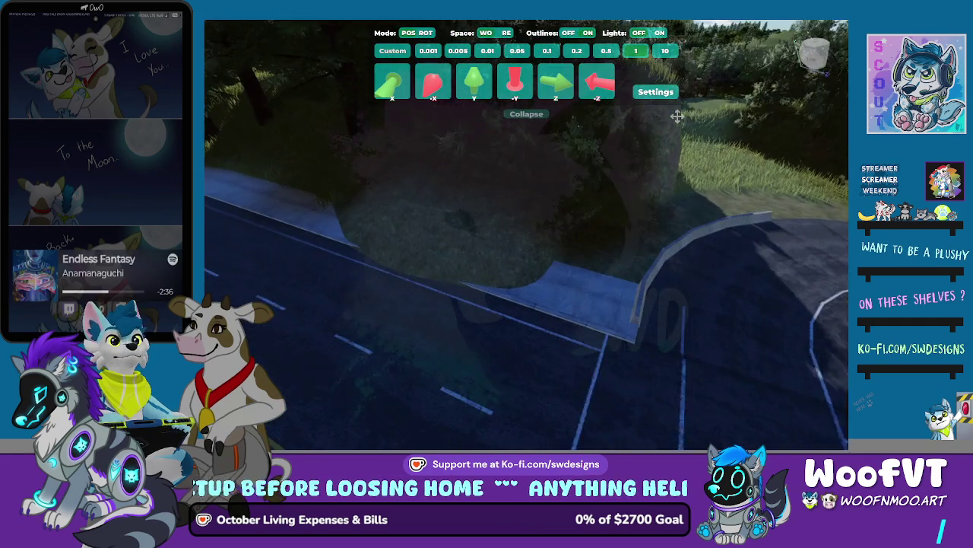